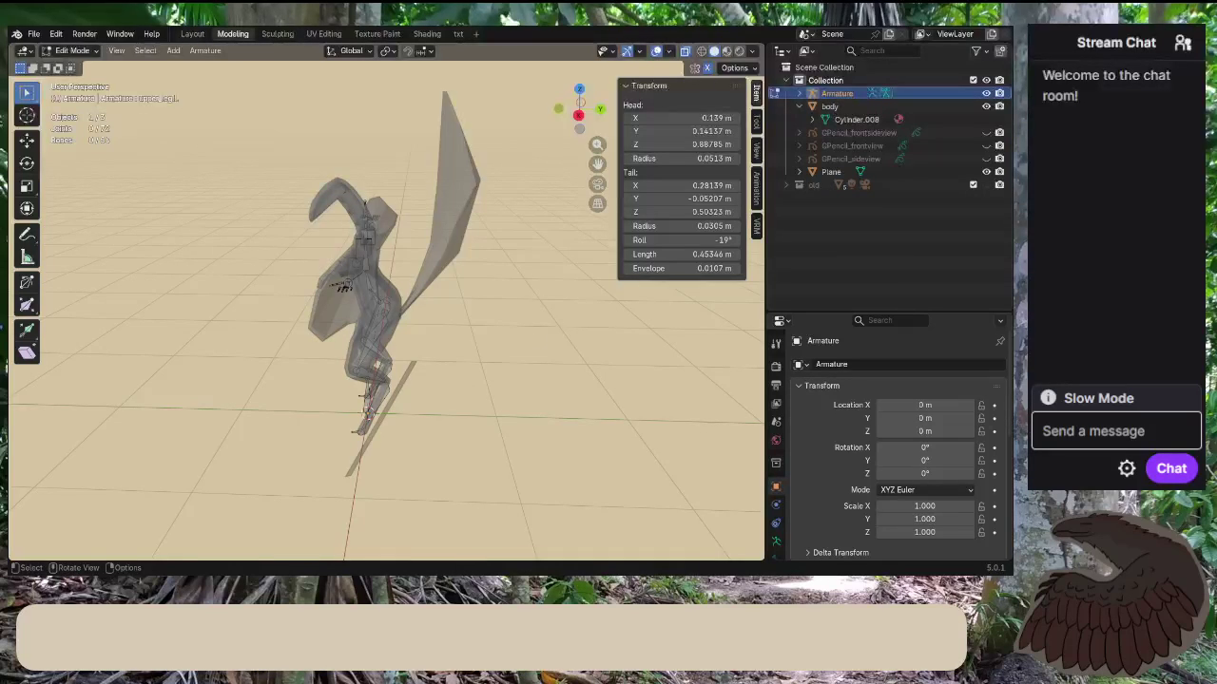
mouse_move(323, 313)
middle_mouse_down()
mouse_move(470, 302)
mouse_move(370, 307)
mouse_move(446, 311)
mouse_move(403, 224)
middle_mouse_up()
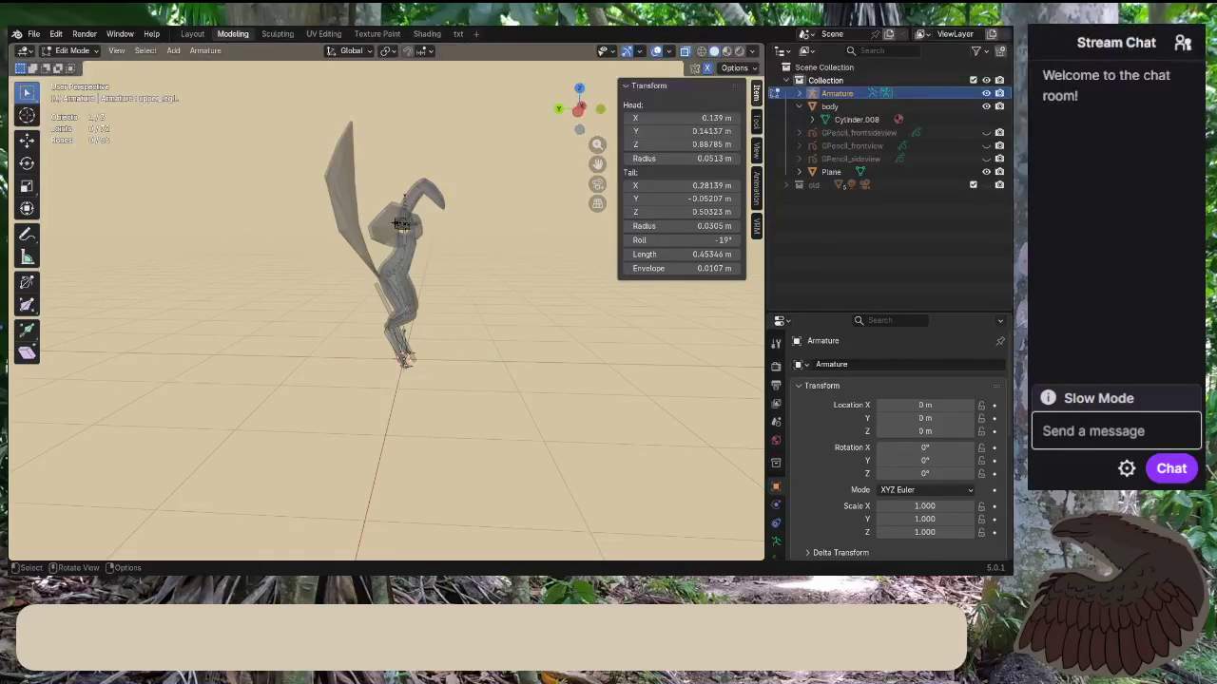
scroll(467, 282, "up", 3)
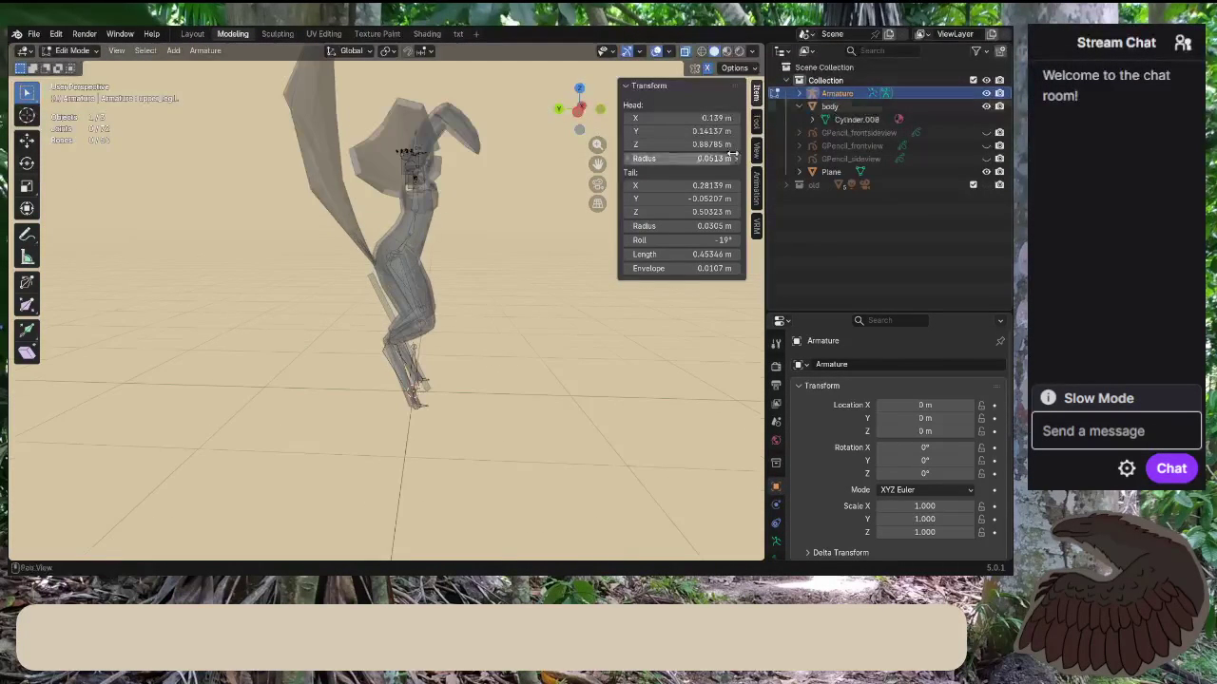
Expand the Armature hierarchy down to upper_leg.R, lower_leg.R, foot.R and toes.R.
left_click(798, 94, "shift")
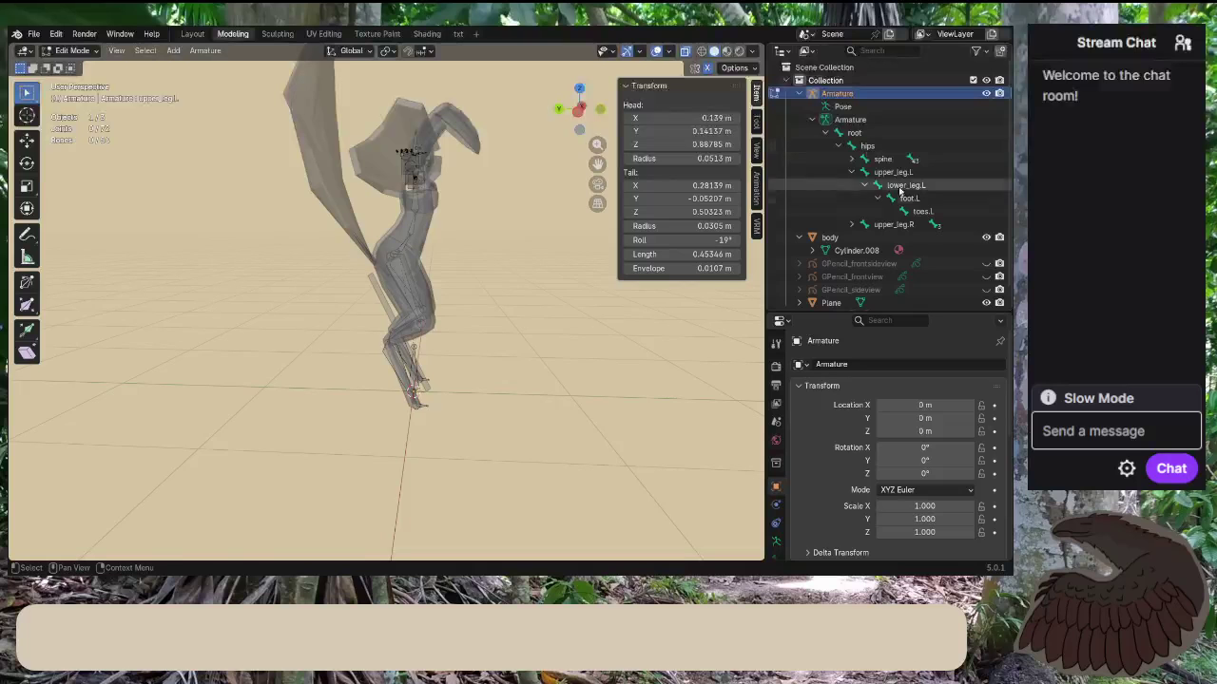
left_click(851, 225)
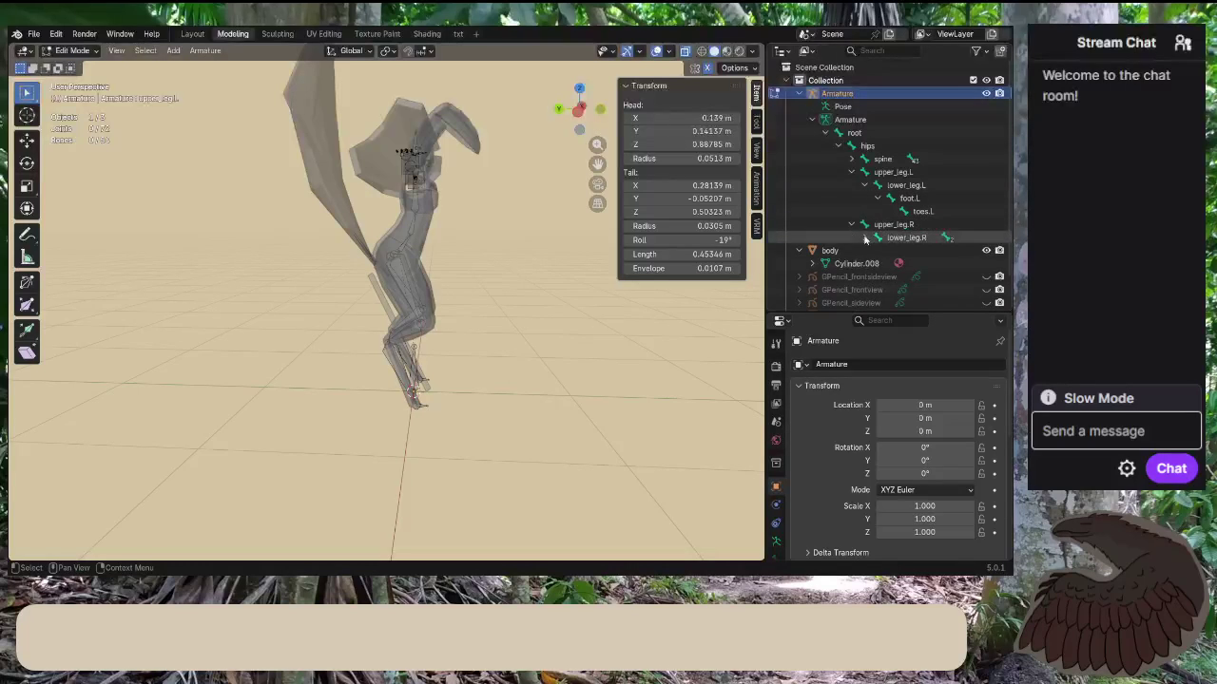
left_click(864, 238)
left_click(878, 250)
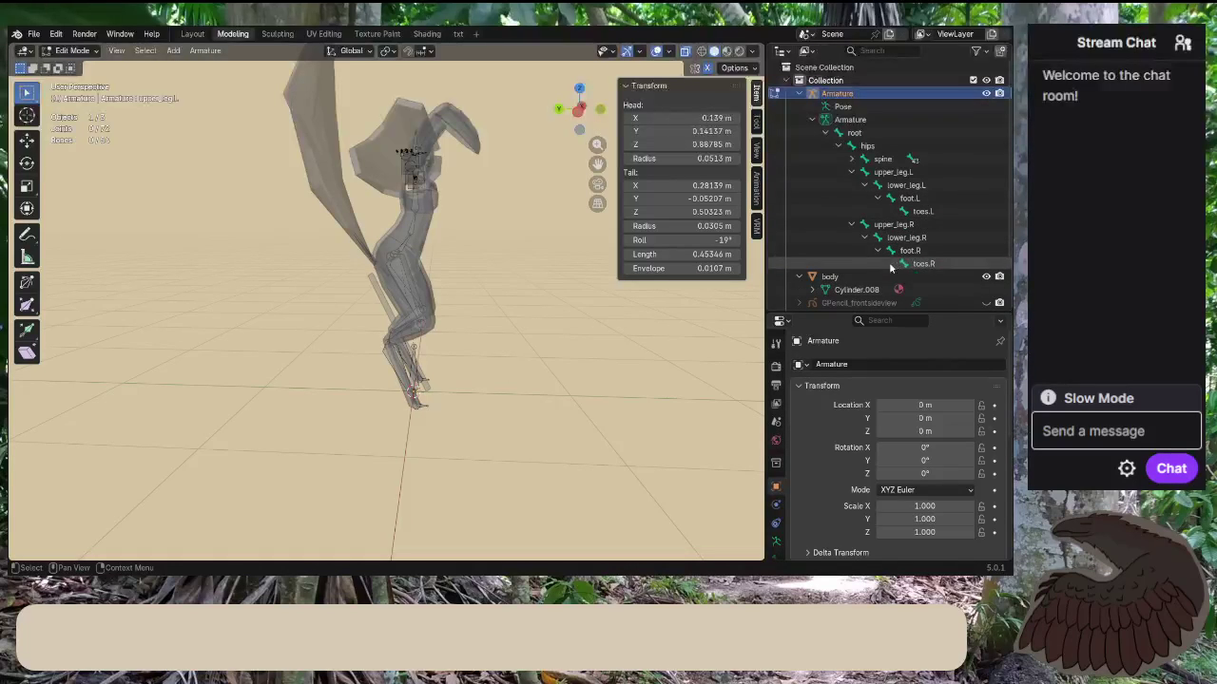
Step through the upper_leg.R, lower_leg.R and foot.R bones, ending on upper_leg.R.
left_click(894, 225)
left_click(903, 238)
left_click(914, 251)
left_click(905, 238)
left_click(911, 251)
left_click(905, 225)
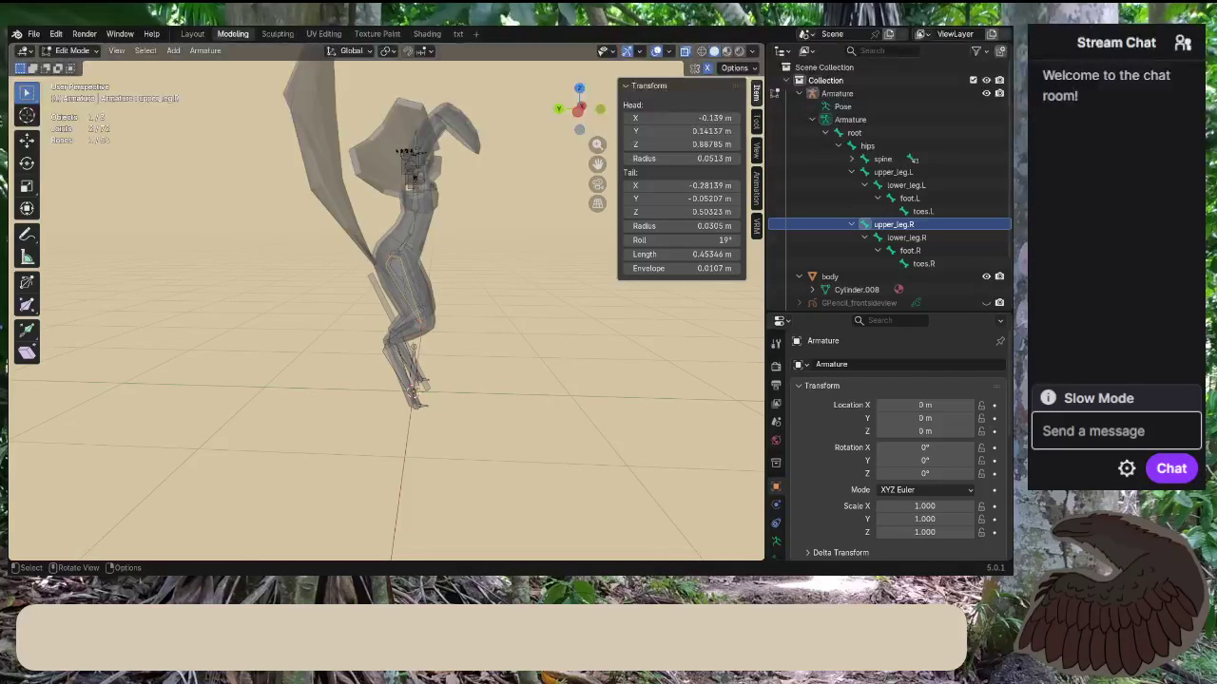
Orbit the view around the right leg bone and the character's armature.
middle_click_drag(370, 394, 323, 380)
scroll(323, 380, "up", 4)
scroll(918, 235, "down", 3)
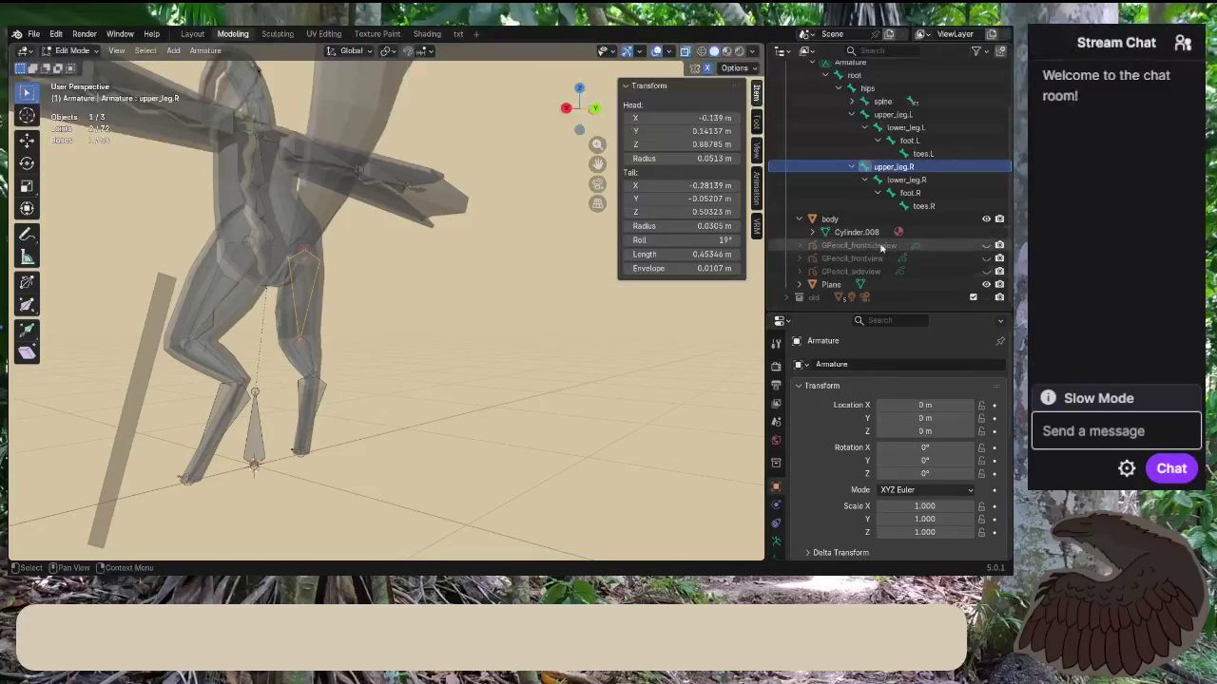
mouse_move(291, 398)
middle_mouse_down()
mouse_move(466, 364)
mouse_move(434, 363)
mouse_move(513, 364)
middle_mouse_up()
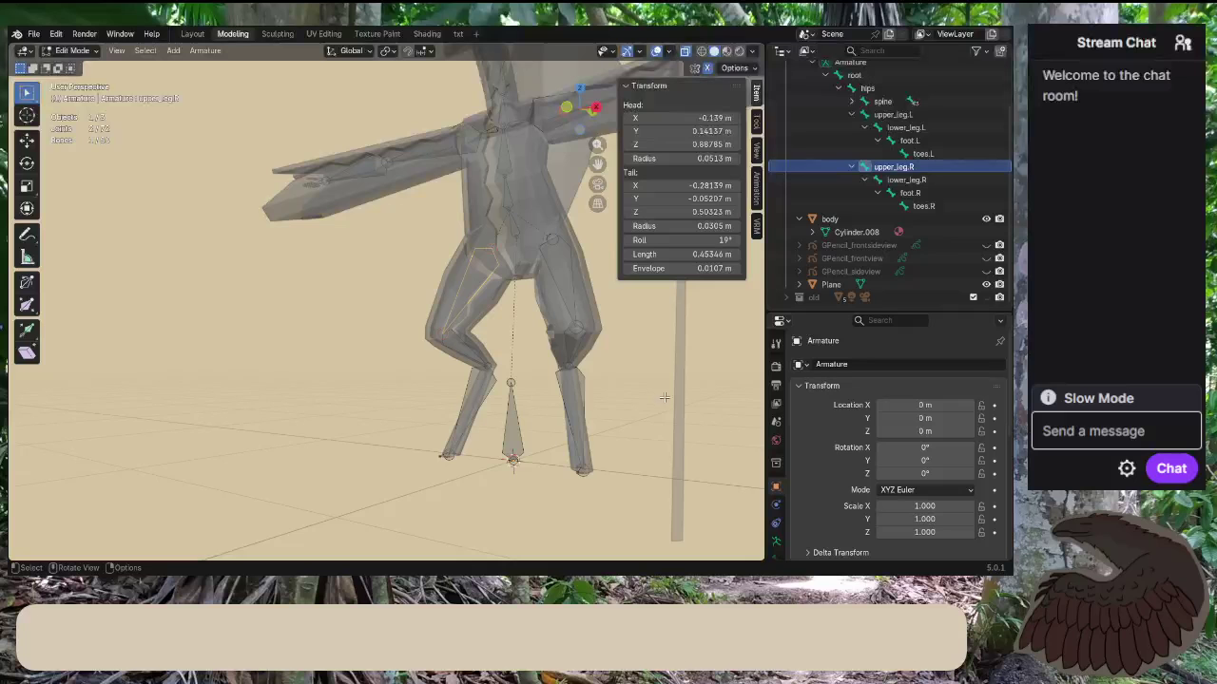
middle_click_drag(679, 407, 656, 390)
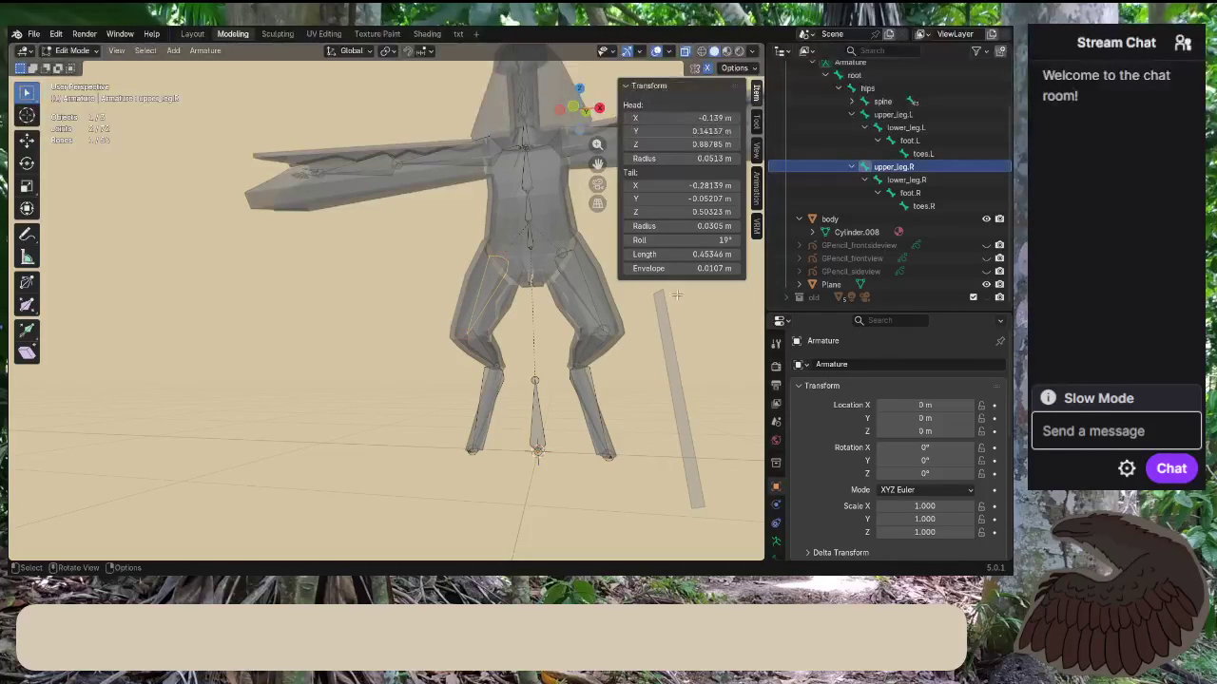
Close the bone transform sidebar and turn the view toward the character's front.
left_click_drag(620, 99, 770, 91)
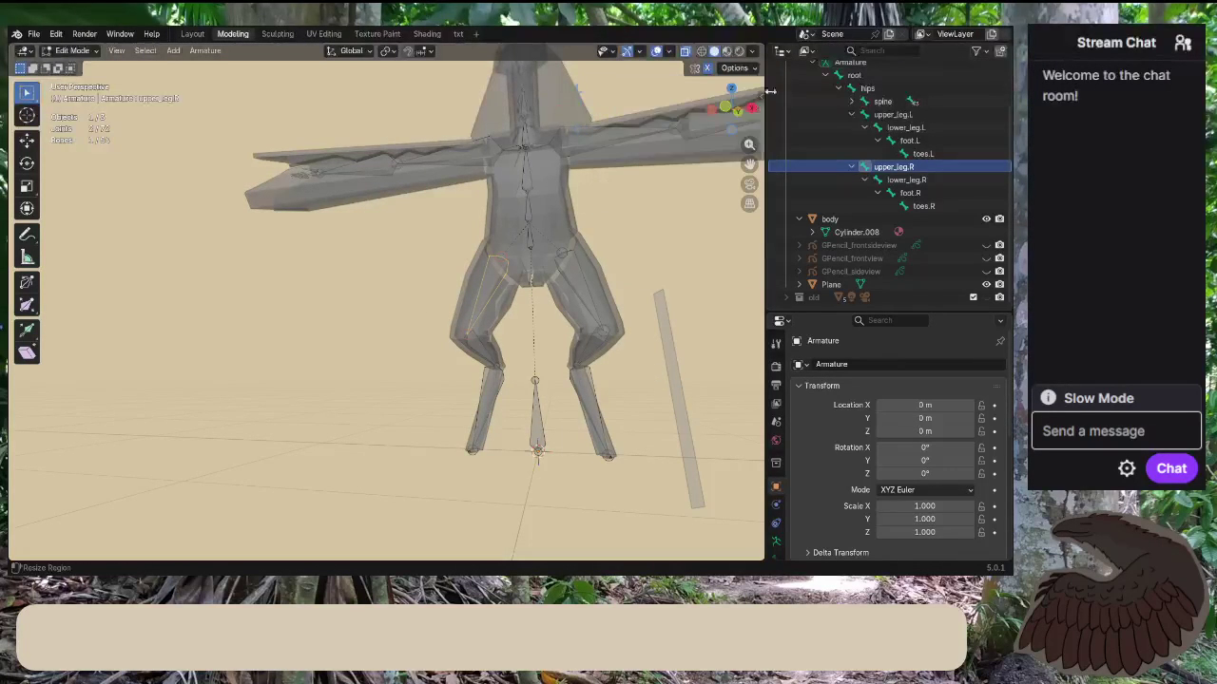
scroll(639, 289, "down", 3)
middle_click_drag(639, 289, 703, 152)
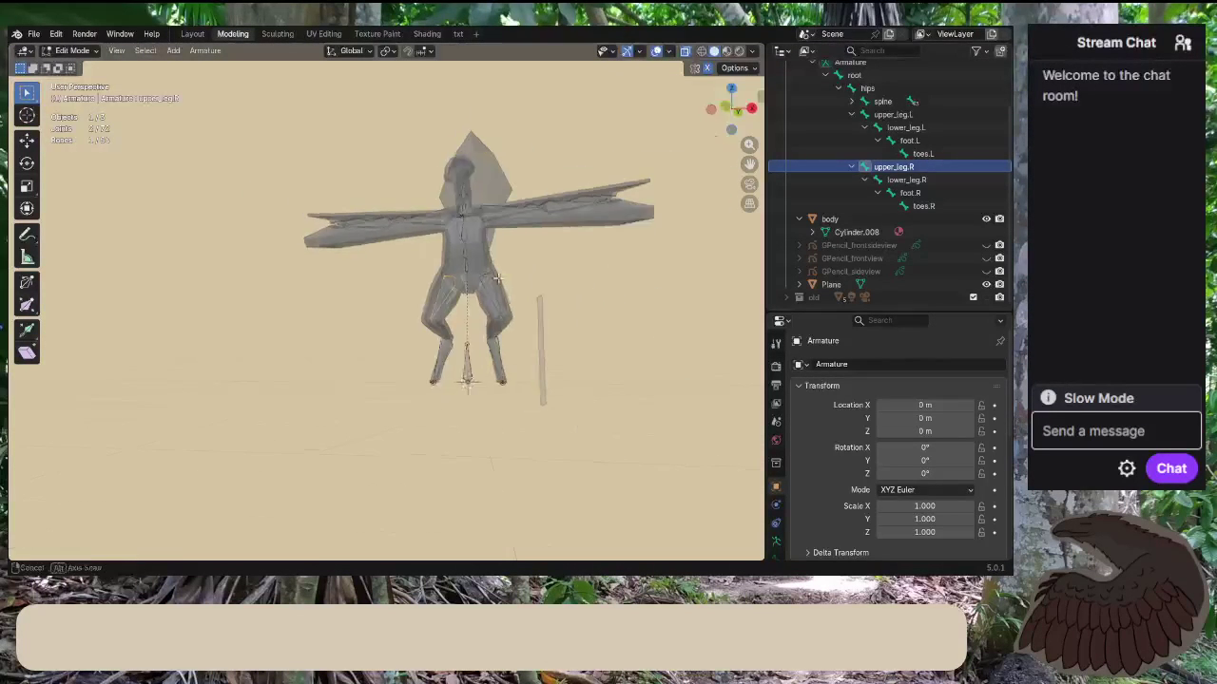
Snap to front orthographic view and zoom in.
left_click(730, 109)
scroll(652, 299, "up", 2)
scroll(652, 300, "up", 2)
Switch from Edit Mode to Object Mode and select the reference Plane.
left_click(72, 50)
left_click(68, 62)
left_click(692, 351)
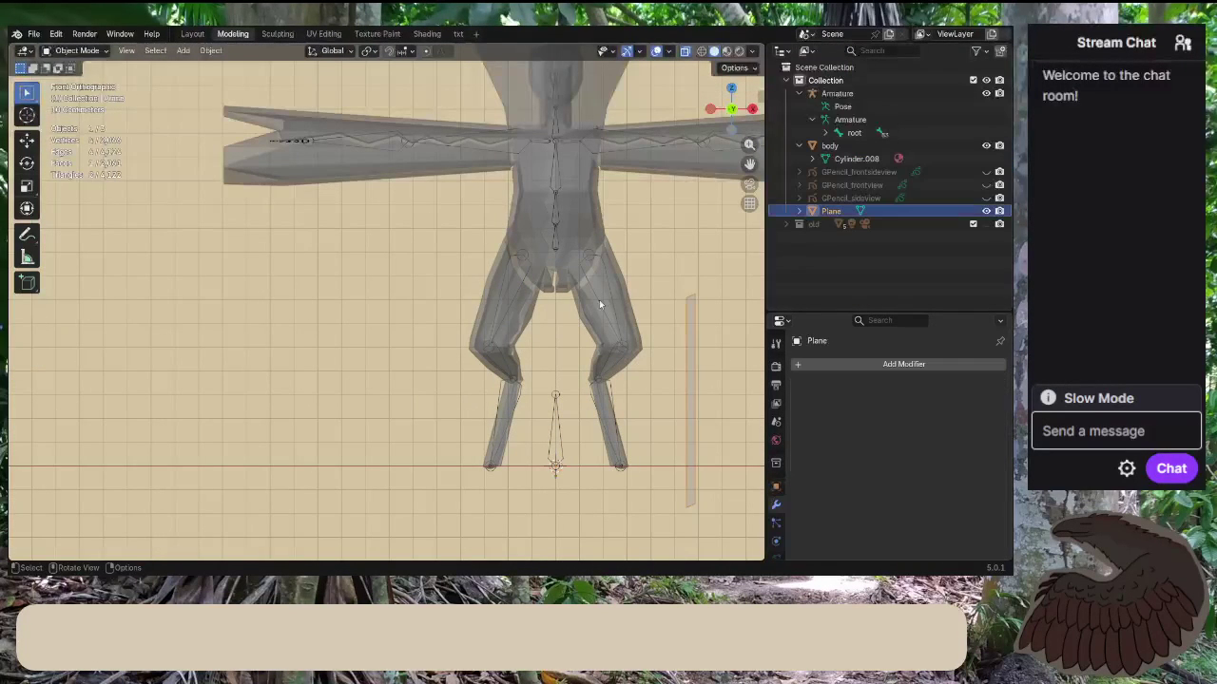
left_click(102, 51)
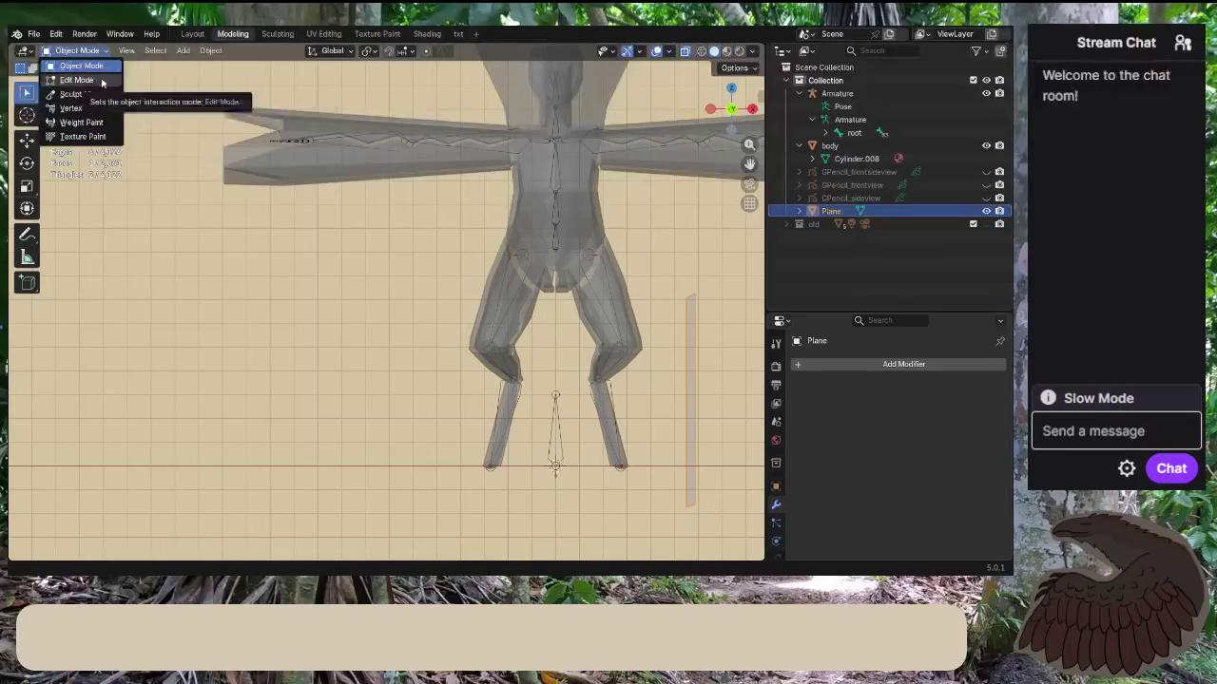
left_click(81, 65)
Move the Plane up beside the leg and rotate it 21.1° along the thigh.
key("g")
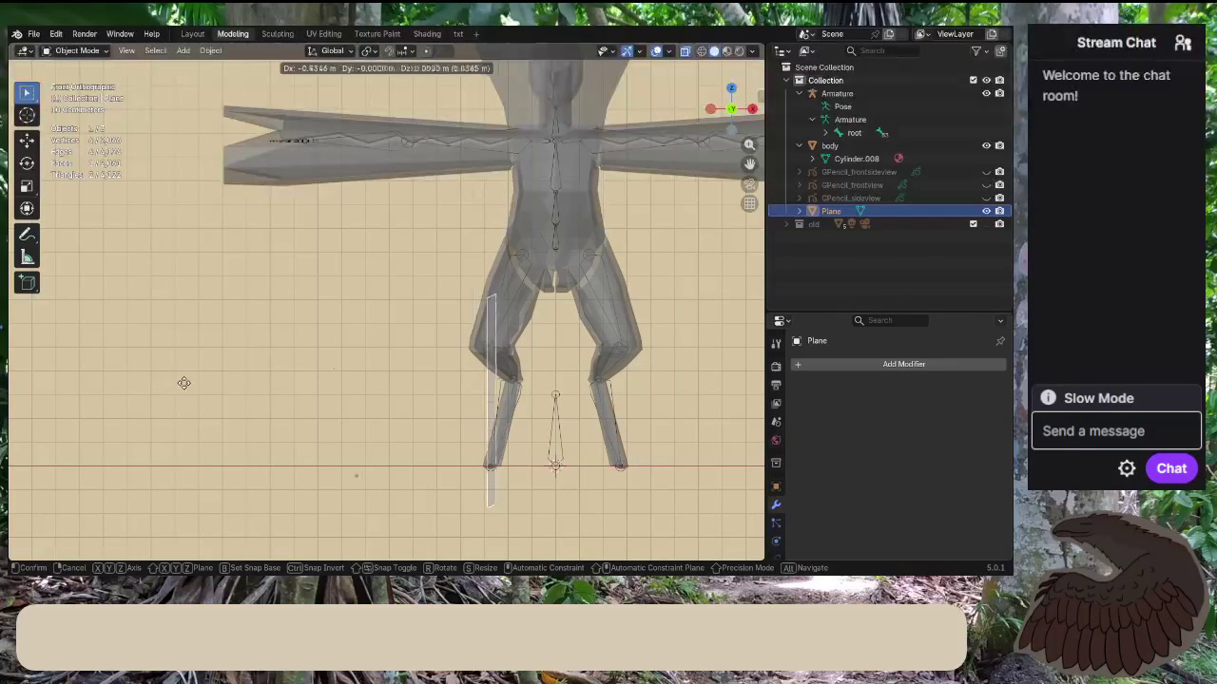
left_click(173, 262)
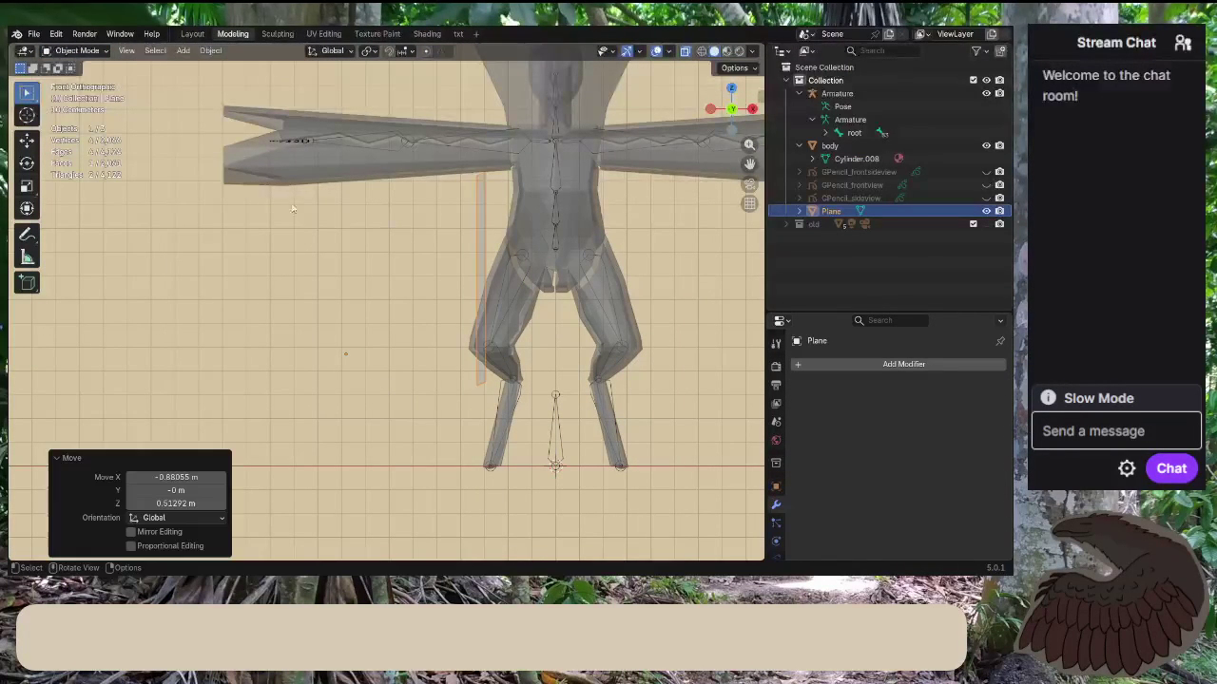
key("r")
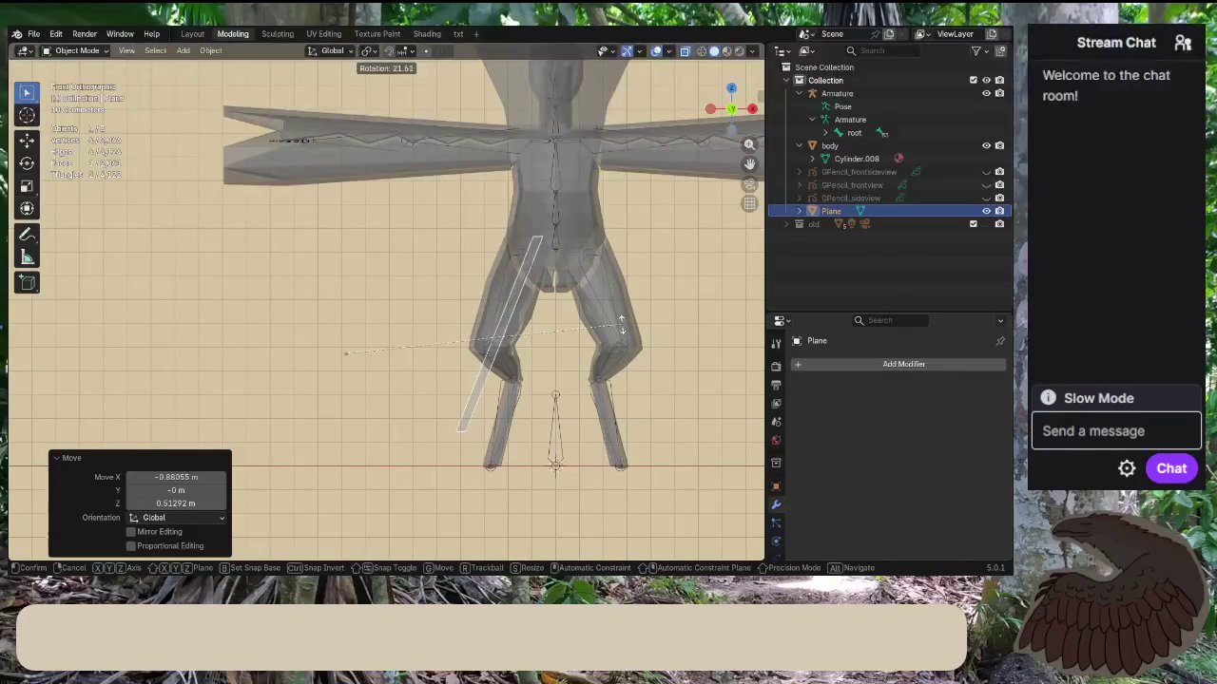
left_click(622, 326)
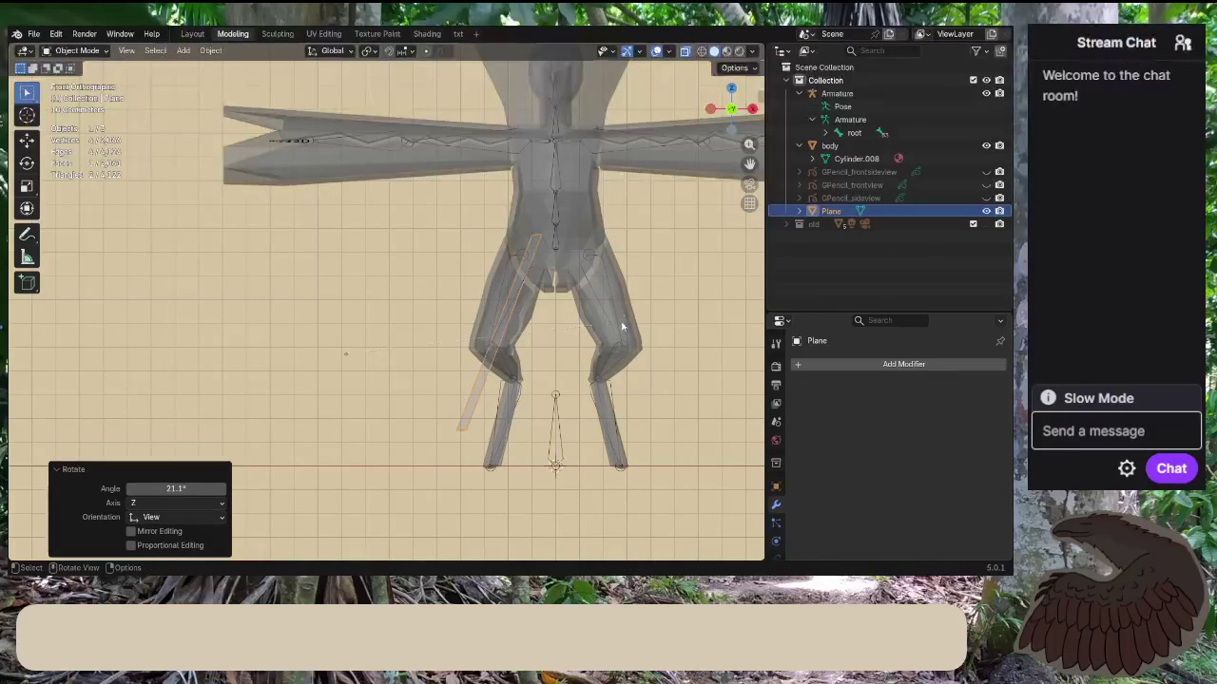
Orbit slightly around the legs and begin moving the Plane again.
scroll(596, 320, "up", 2)
scroll(587, 278, "down", 2, "shift")
middle_click_drag(587, 278, 588, 278)
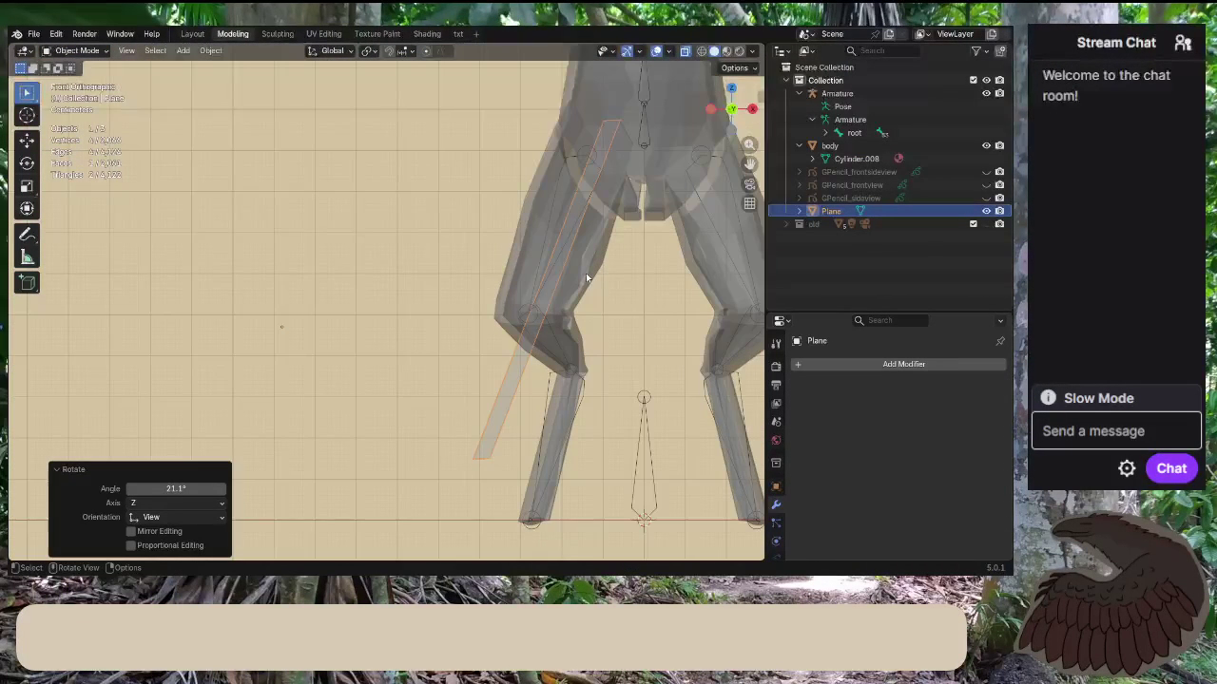
key("g")
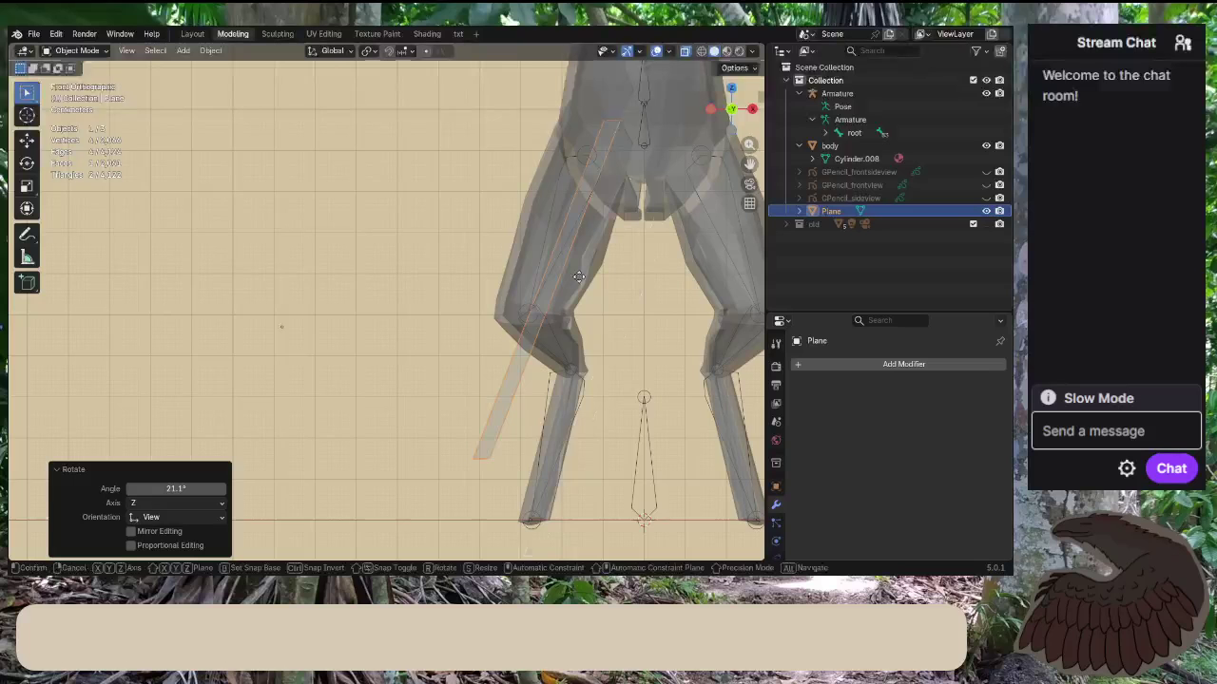
Drop the Plane at its new position and rotate it by -4.47°.
left_click(605, 425)
key("r")
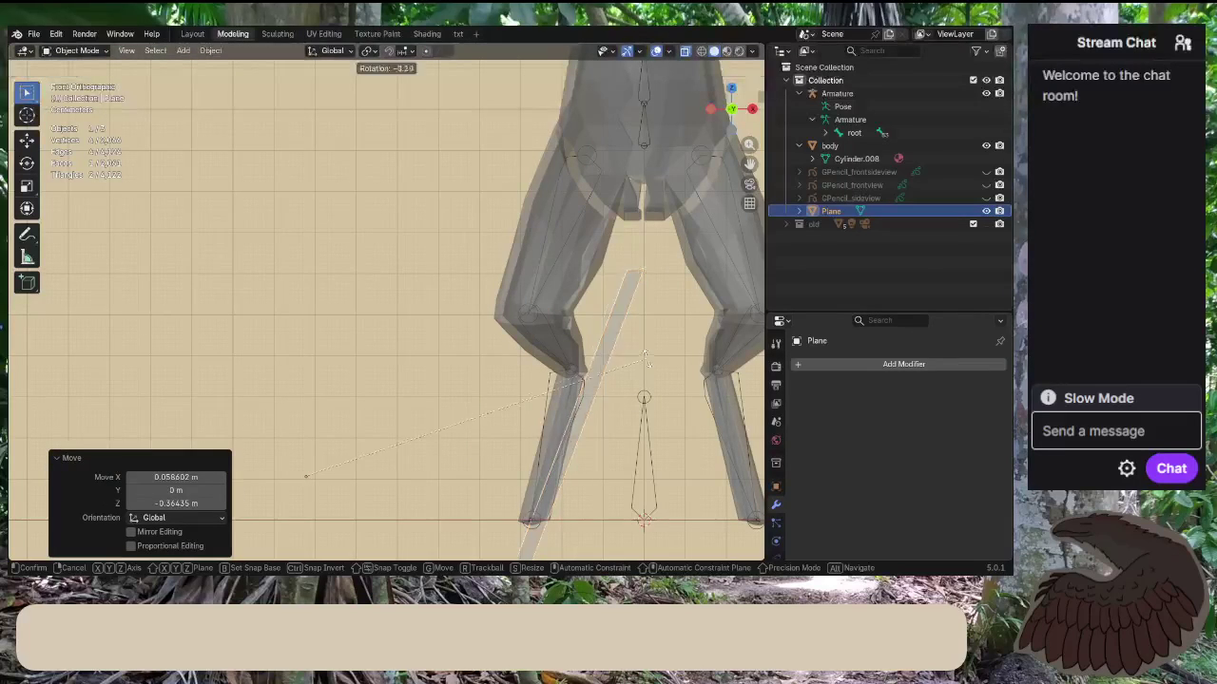
left_click(636, 338)
Nudge the Plane's position and fine-rotate it against the lower leg.
key("g")
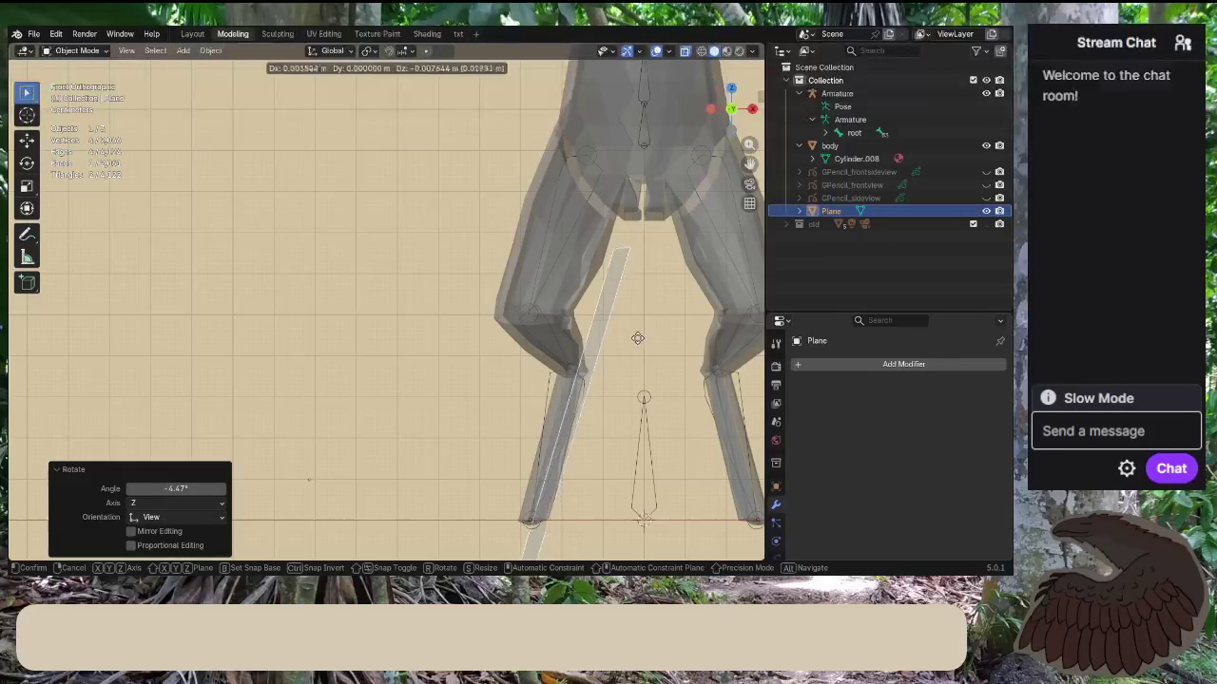
left_click(637, 338)
scroll(644, 370, "up", 2)
scroll(643, 369, "up", 2)
middle_click_drag(644, 369, 504, 192, "shift")
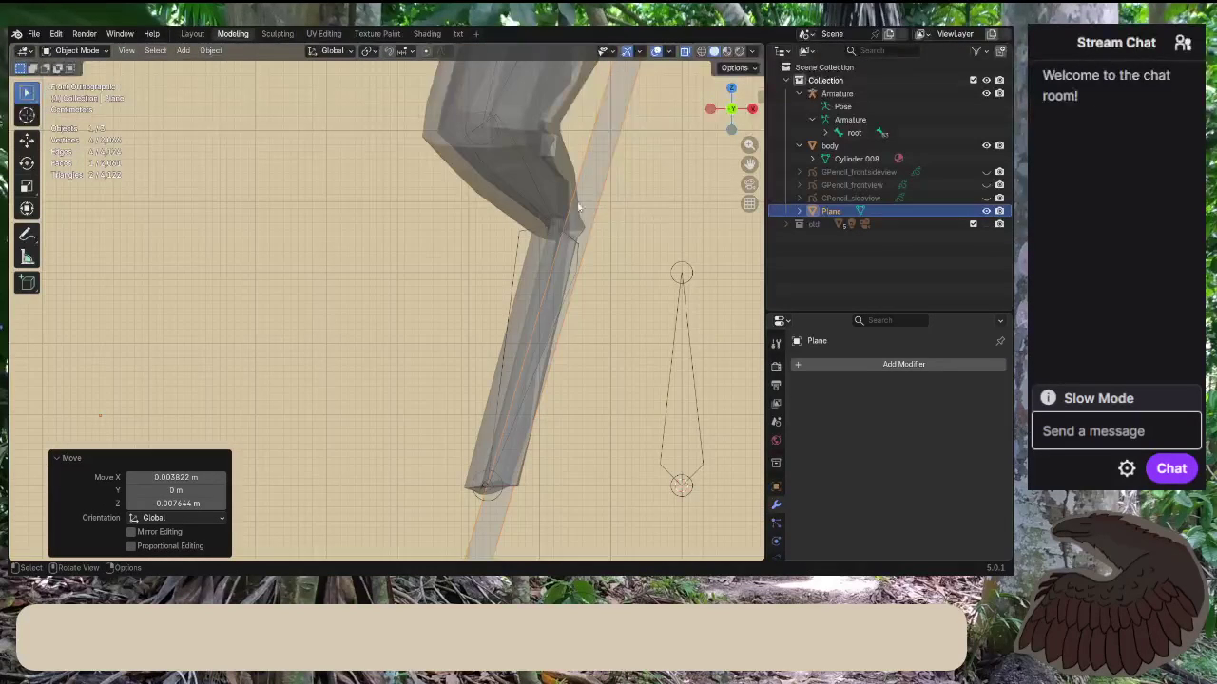
key("r")
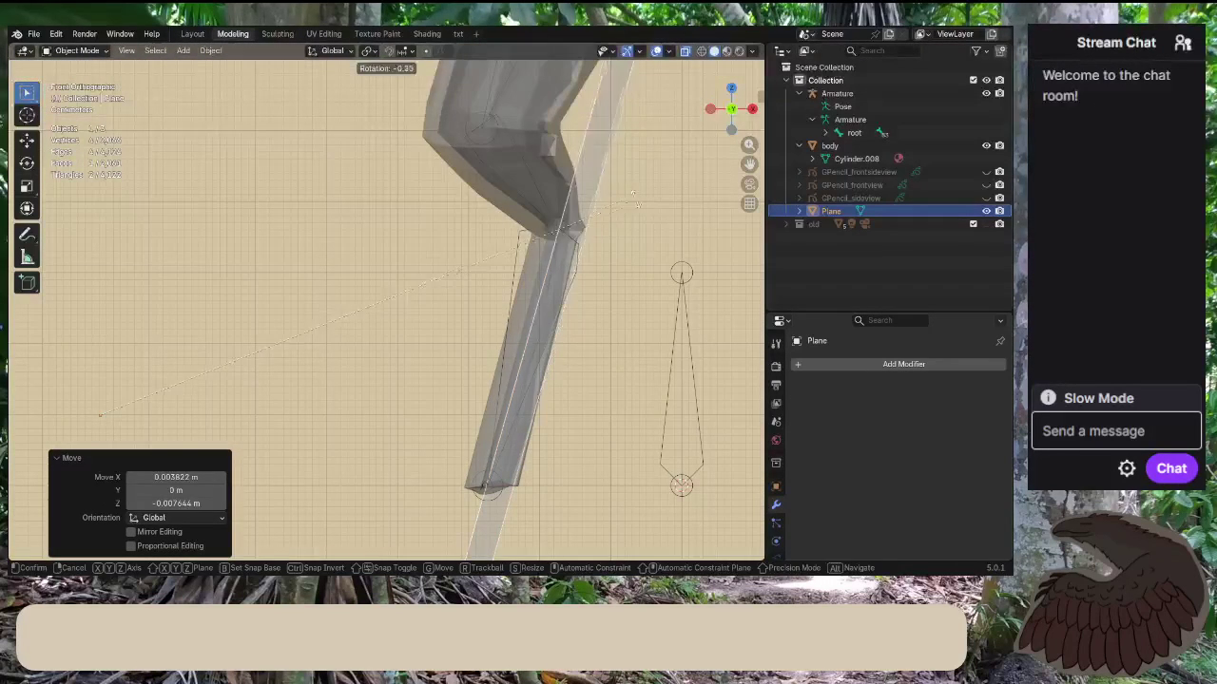
left_click(632, 195)
Rotate the Plane a further -0.488° with the leg centred in view.
scroll(609, 200, "up", 2)
scroll(581, 193, "up", 1)
middle_click_drag(582, 193, 556, 185, "shift")
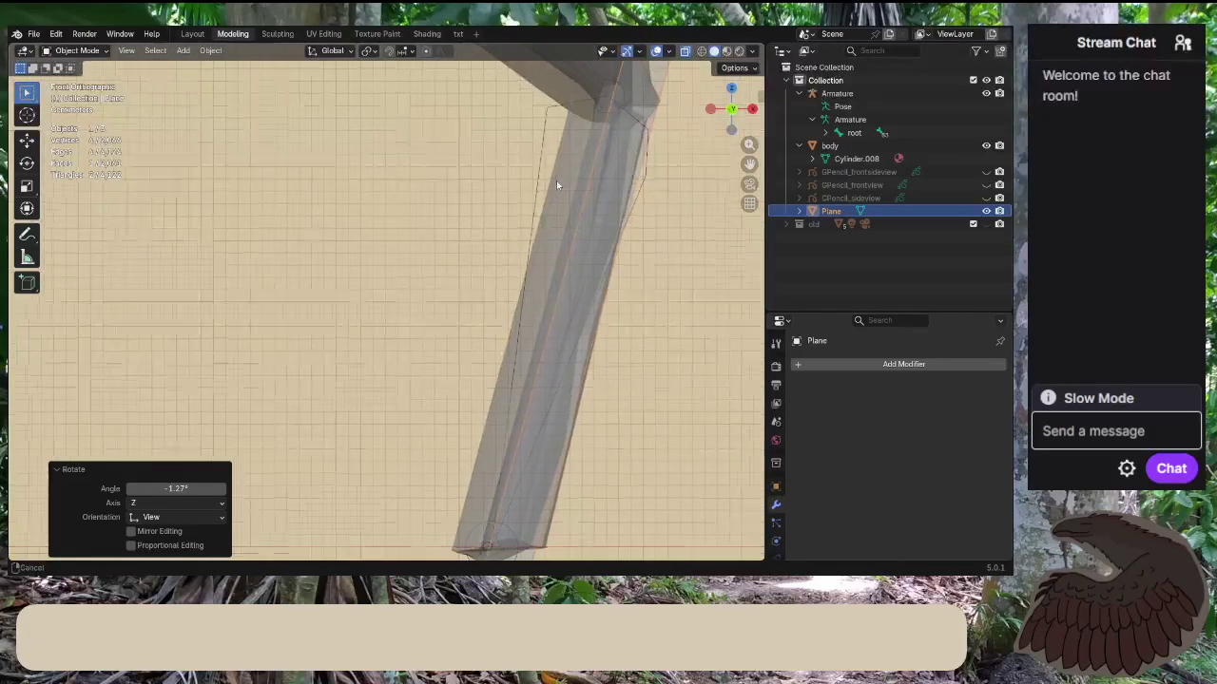
key("r")
left_click(652, 196)
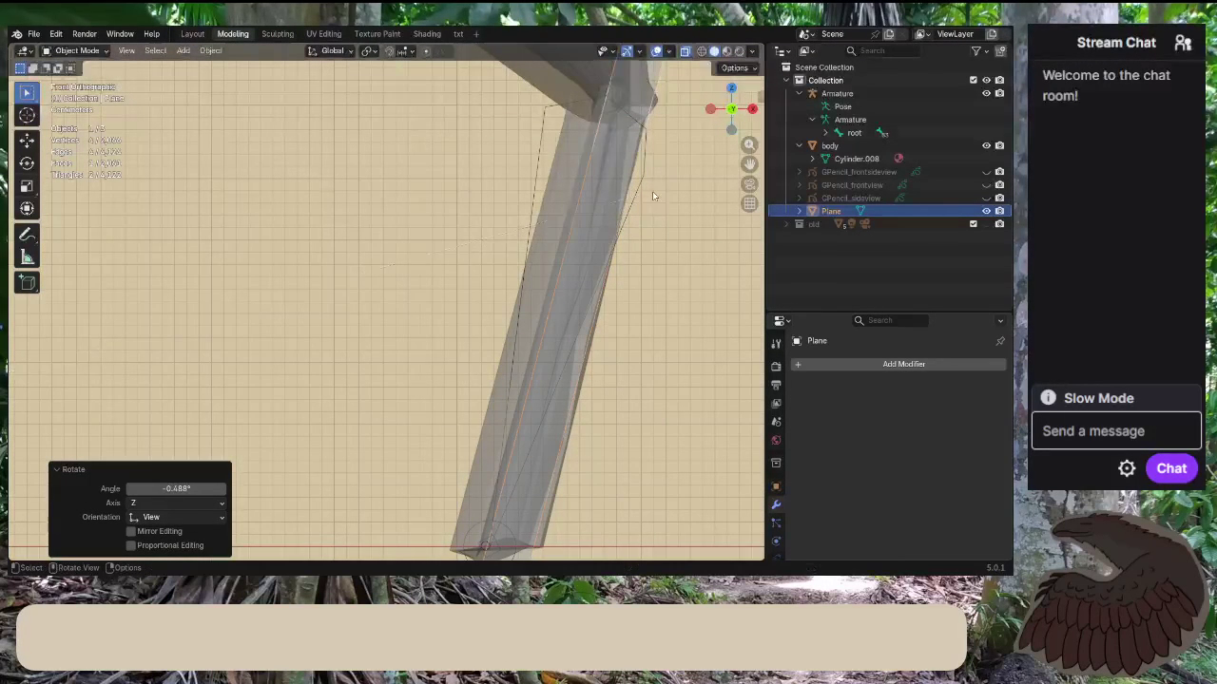
Fine-tune the Plane's position with a small move.
scroll(579, 217, "down", 2)
scroll(538, 358, "up", 3)
scroll(538, 358, "up", 2)
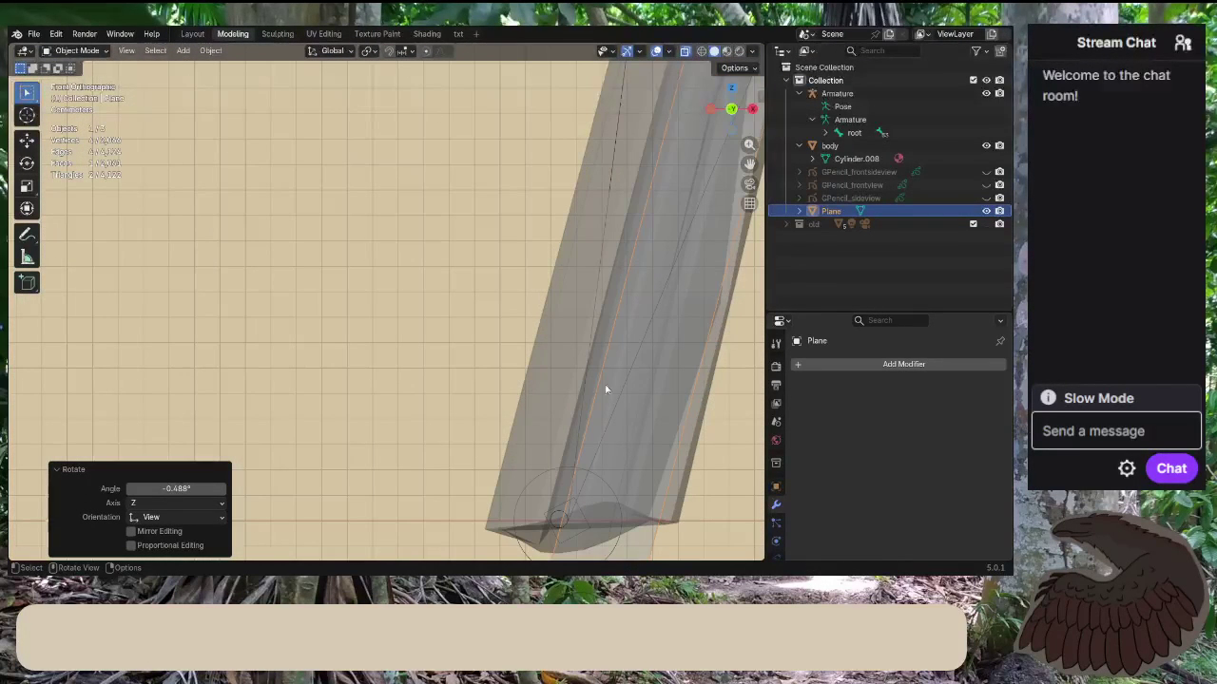
key("g")
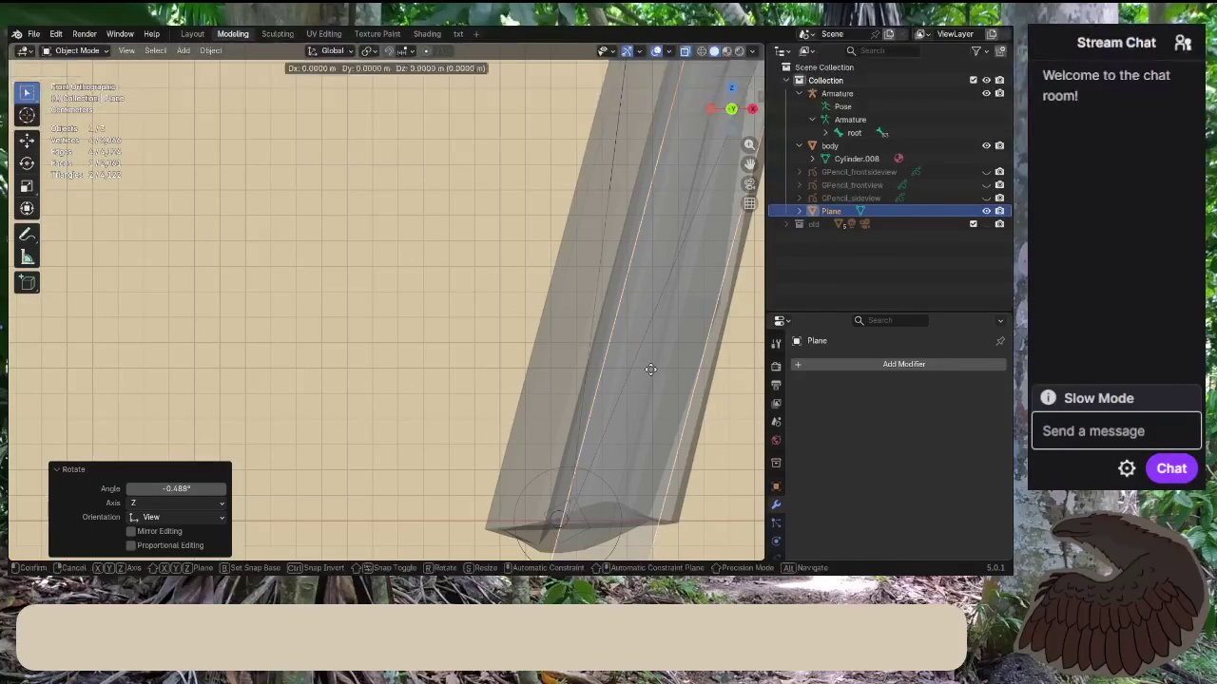
left_click(656, 367)
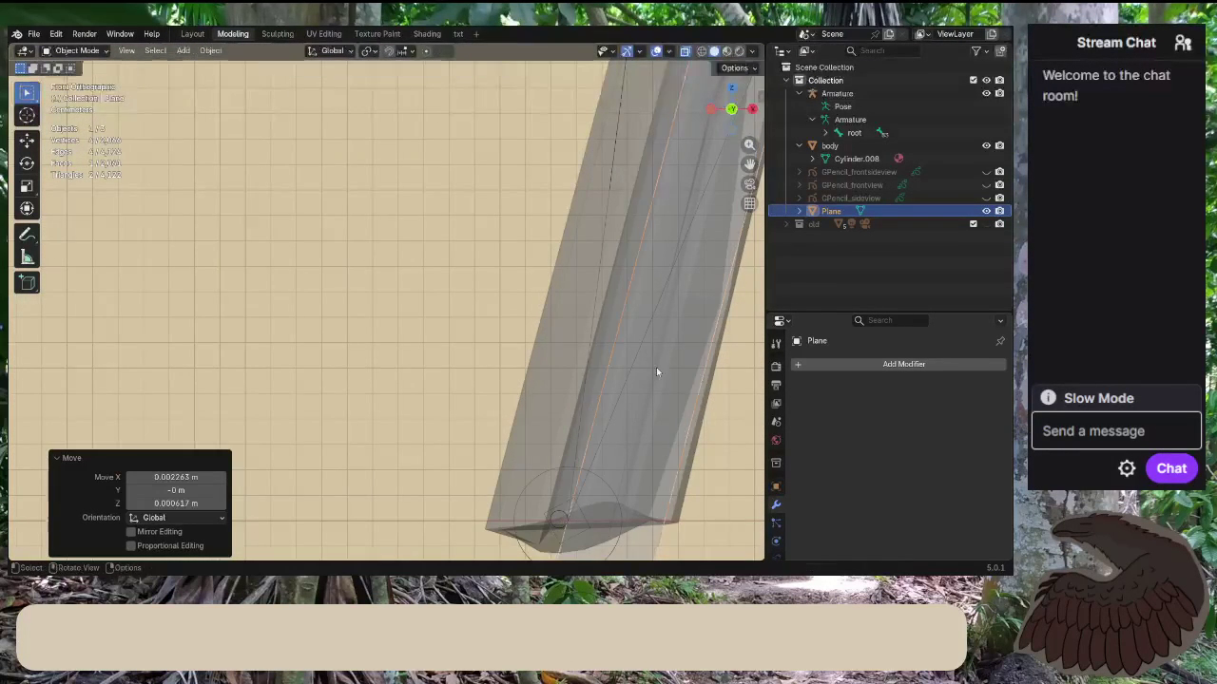
Tilt the Plane again near the knee, then start raising it toward the hips.
mouse_move(602, 301)
middle_mouse_down()
mouse_move(573, 249)
mouse_move(482, 467)
middle_mouse_up()
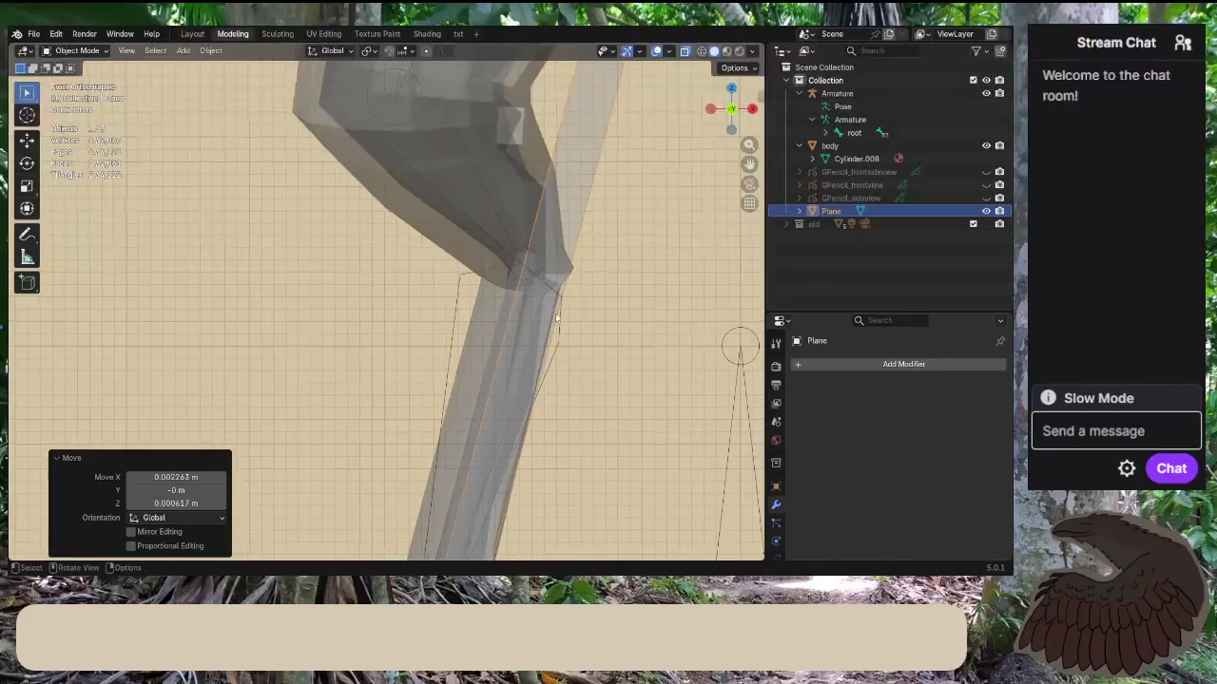
scroll(598, 222, "up", 1)
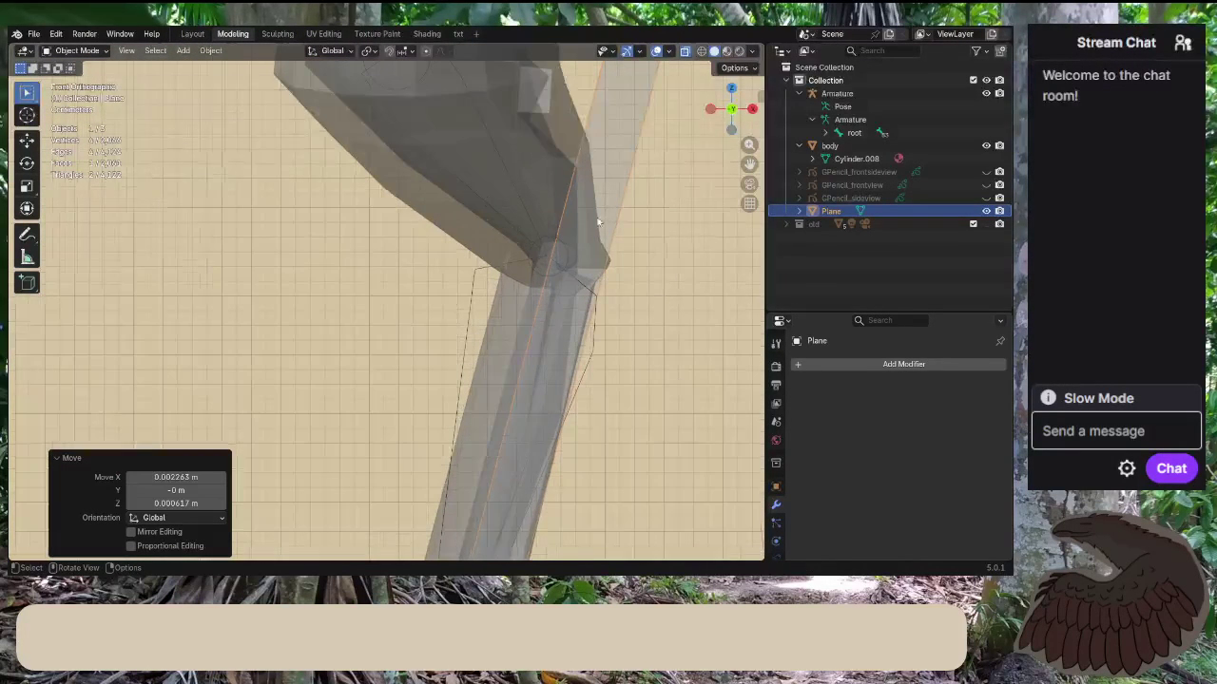
key("r")
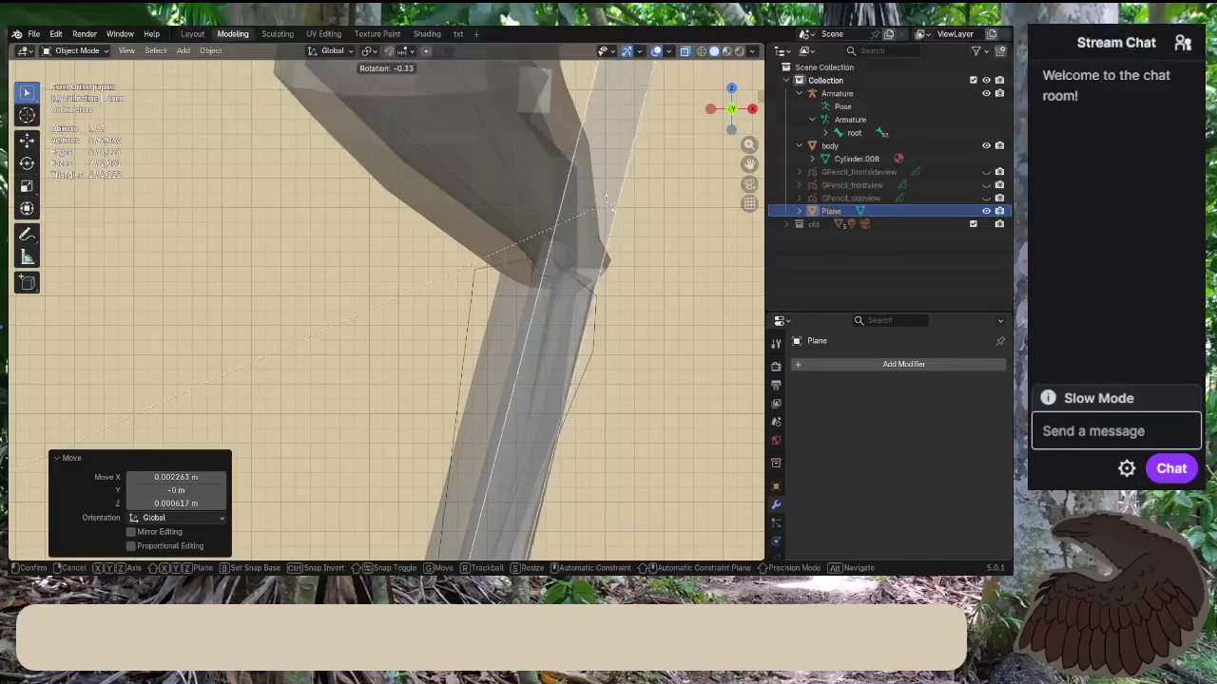
left_click(606, 200)
scroll(420, 297, "down", 5)
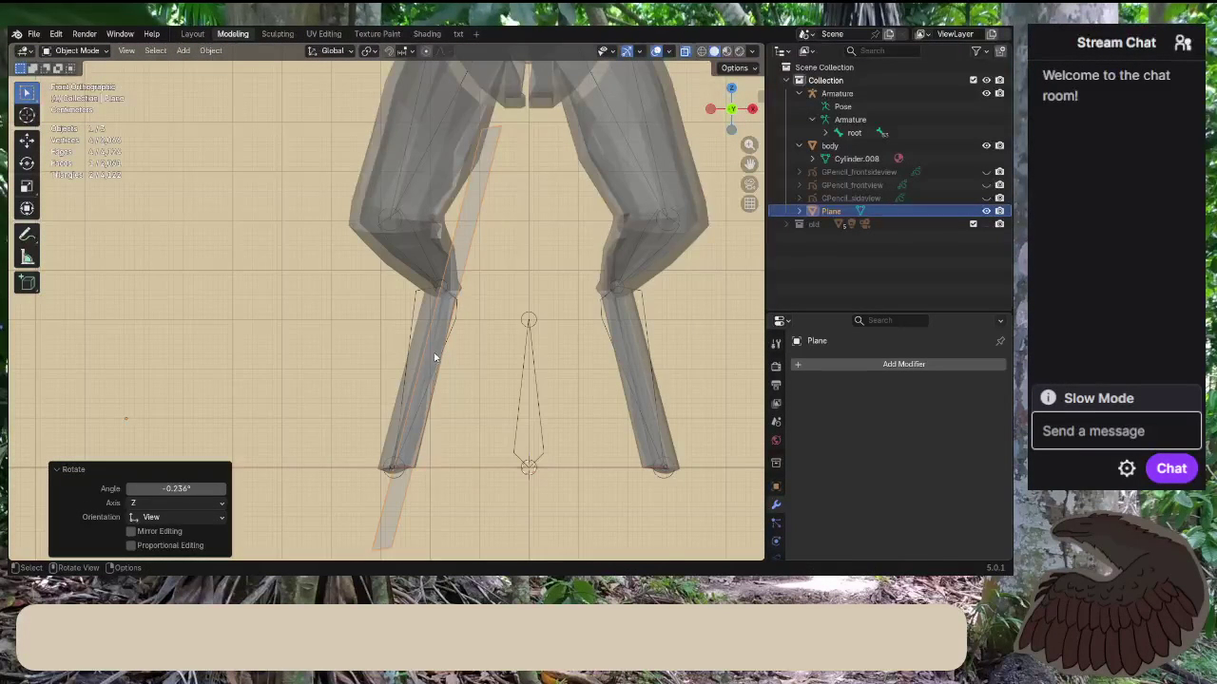
middle_click_drag(484, 288, 480, 431, "shift")
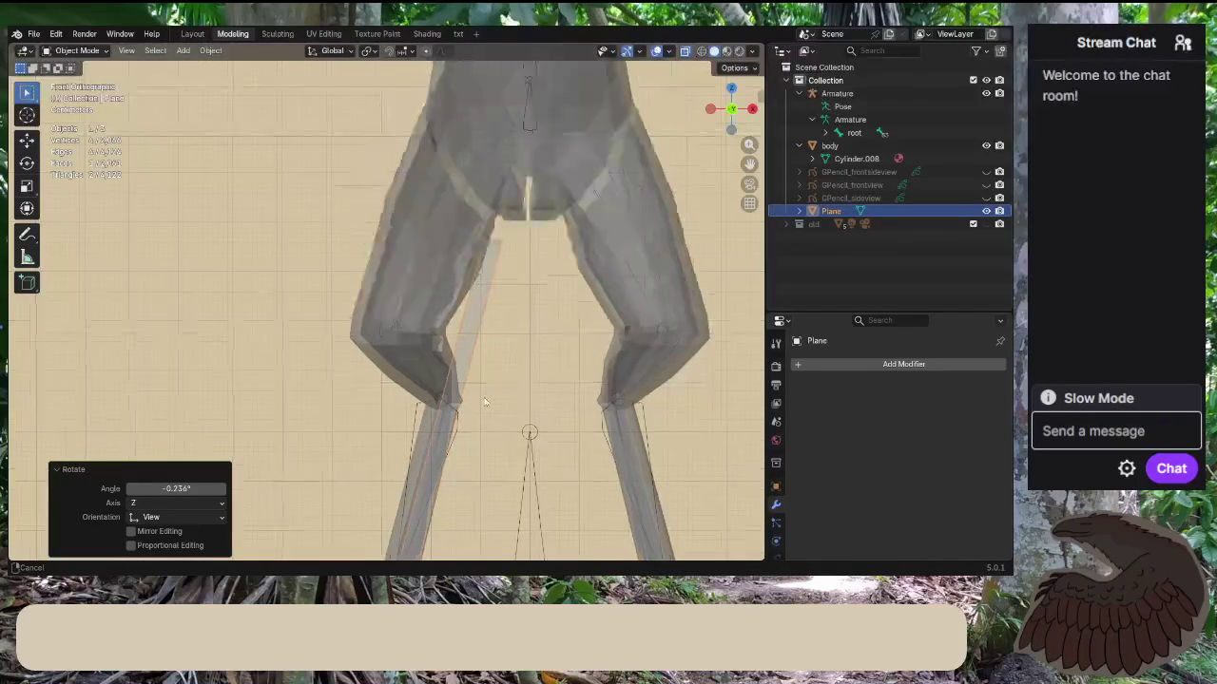
key("g")
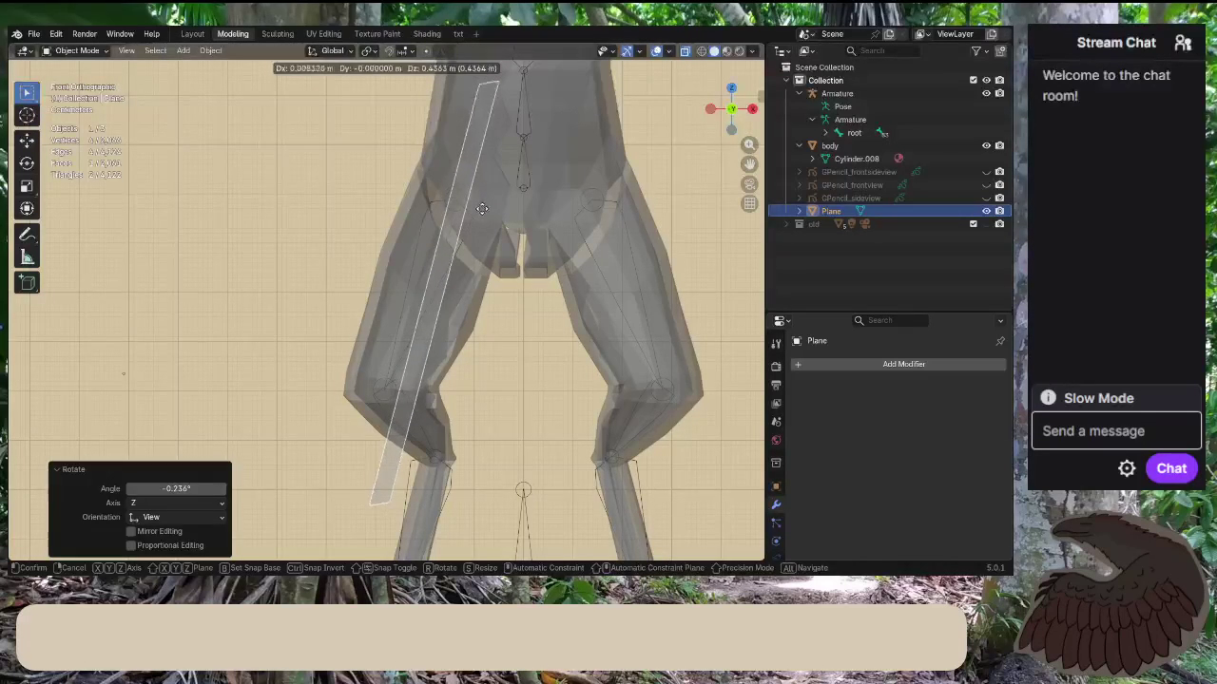
Place the Plane beside the right thigh and put the armature into Edit Mode.
left_click(480, 211)
left_click(391, 389)
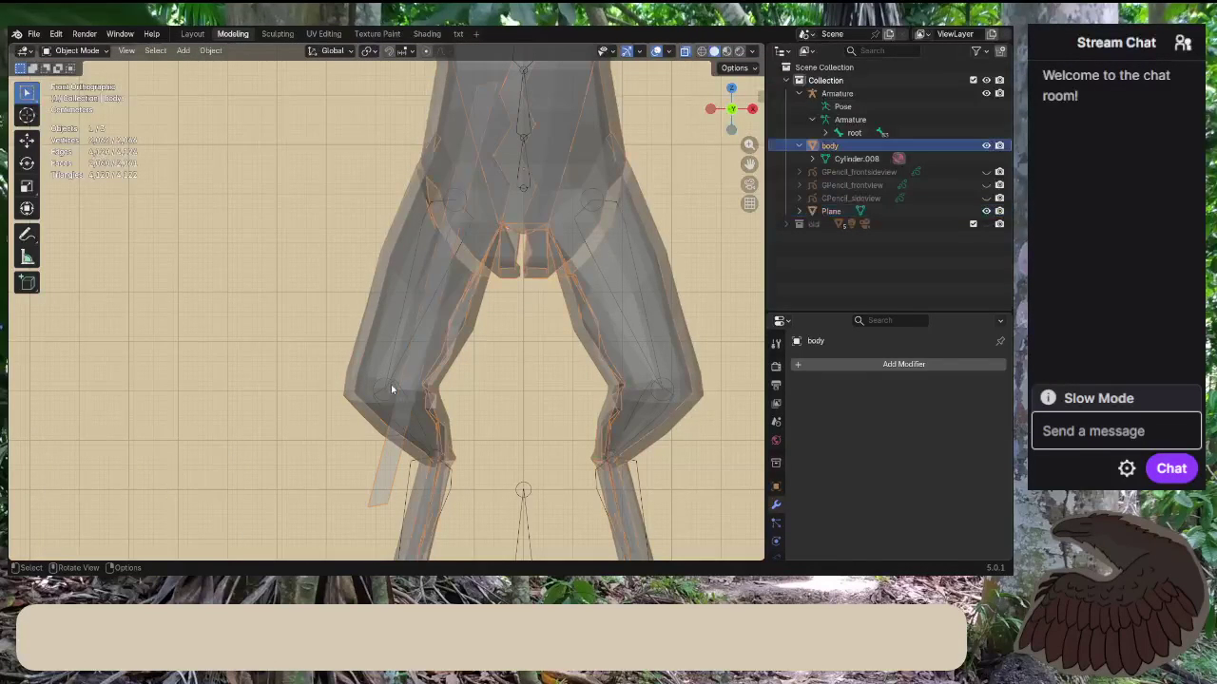
left_click(521, 536)
left_click(76, 50)
left_click(93, 80)
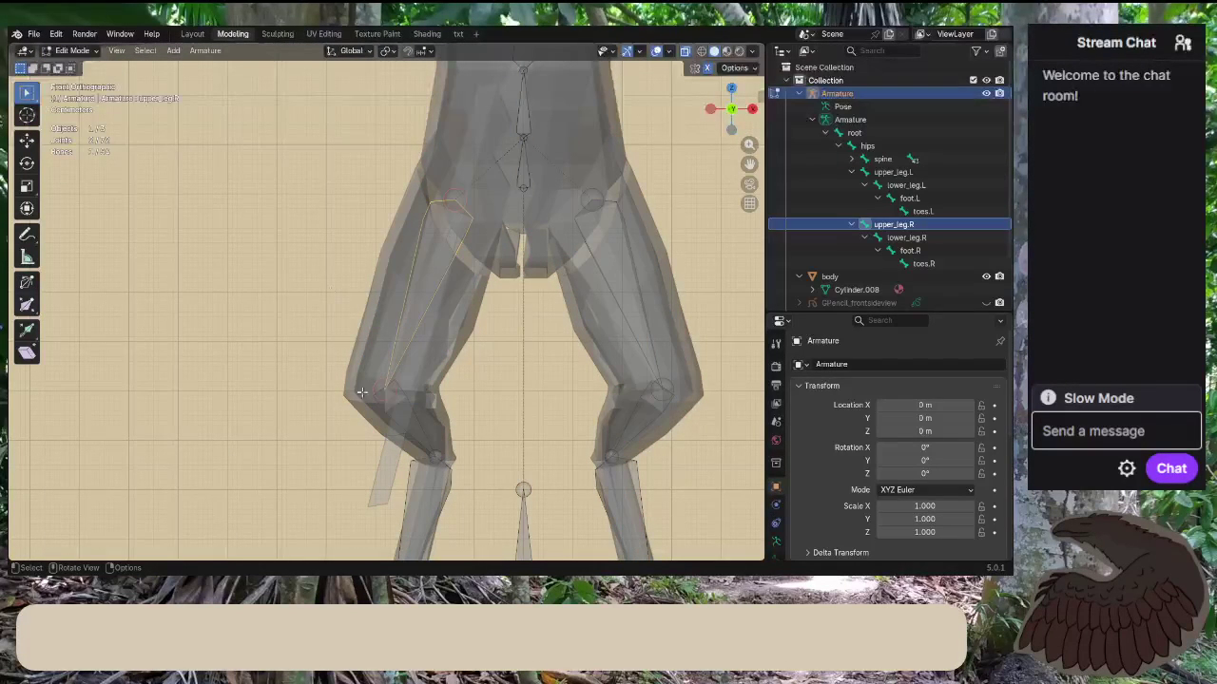
Deselect all bones and zoom in on the right knee.
key("alt+a")
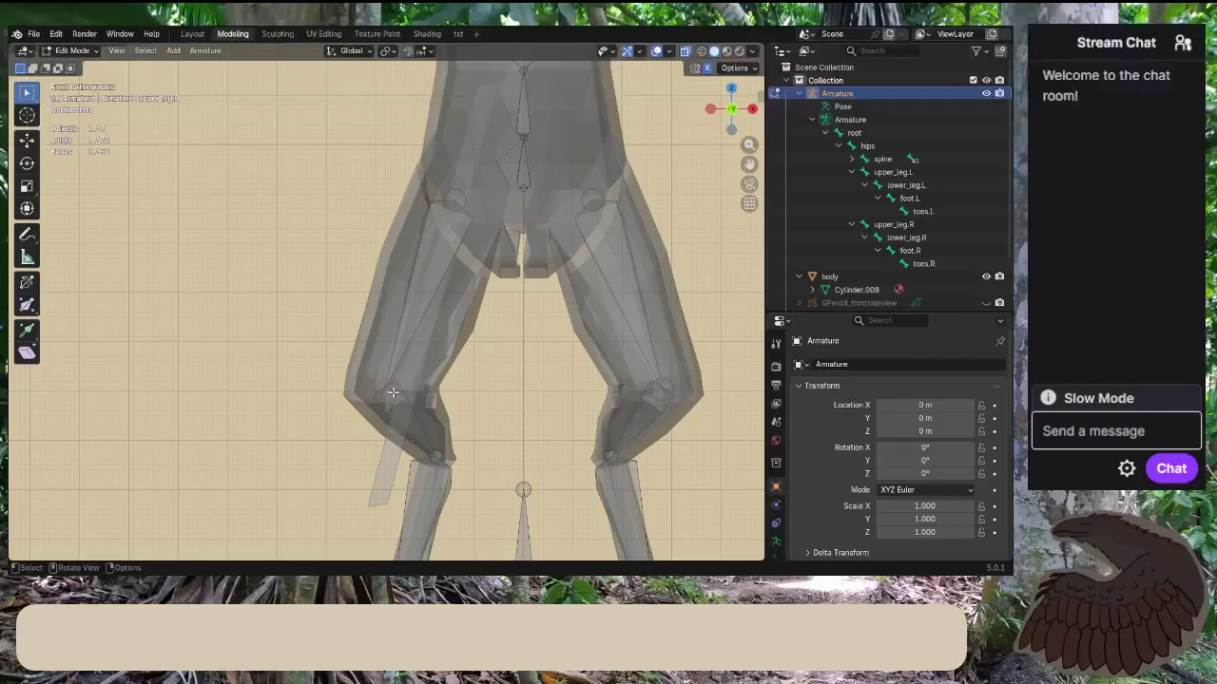
scroll(393, 392, "up", 4)
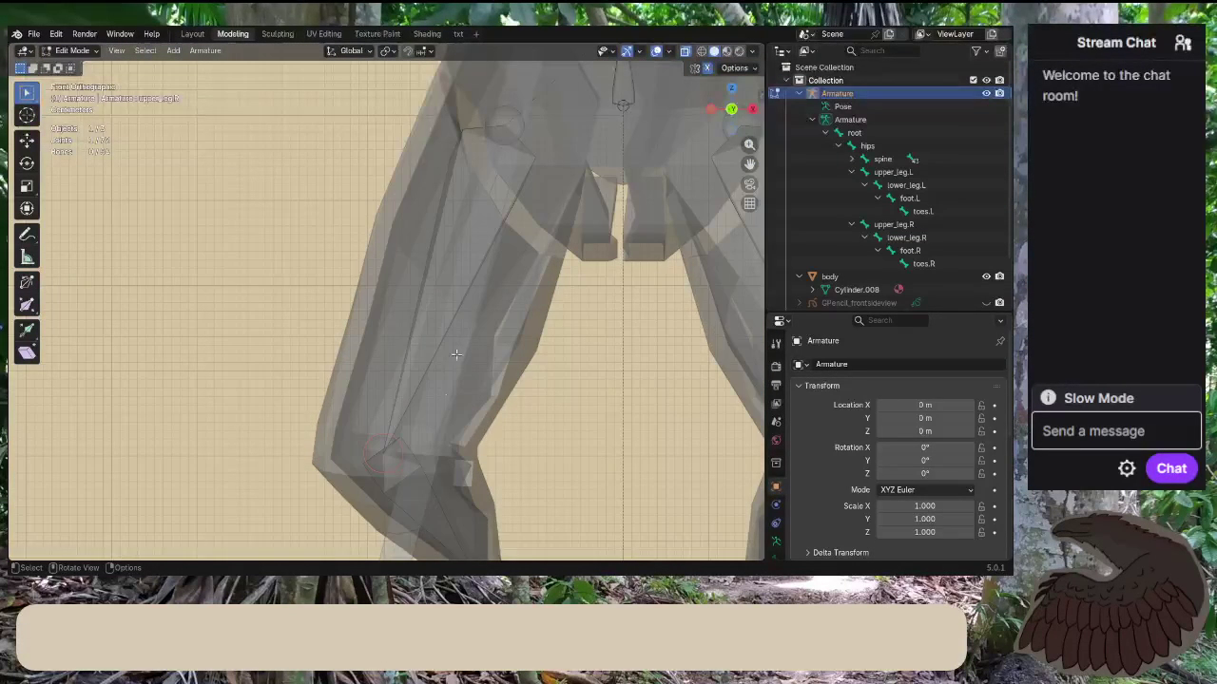
scroll(447, 420, "up", 1)
scroll(449, 422, "up", 1)
middle_click_drag(457, 430, 449, 338, "shift")
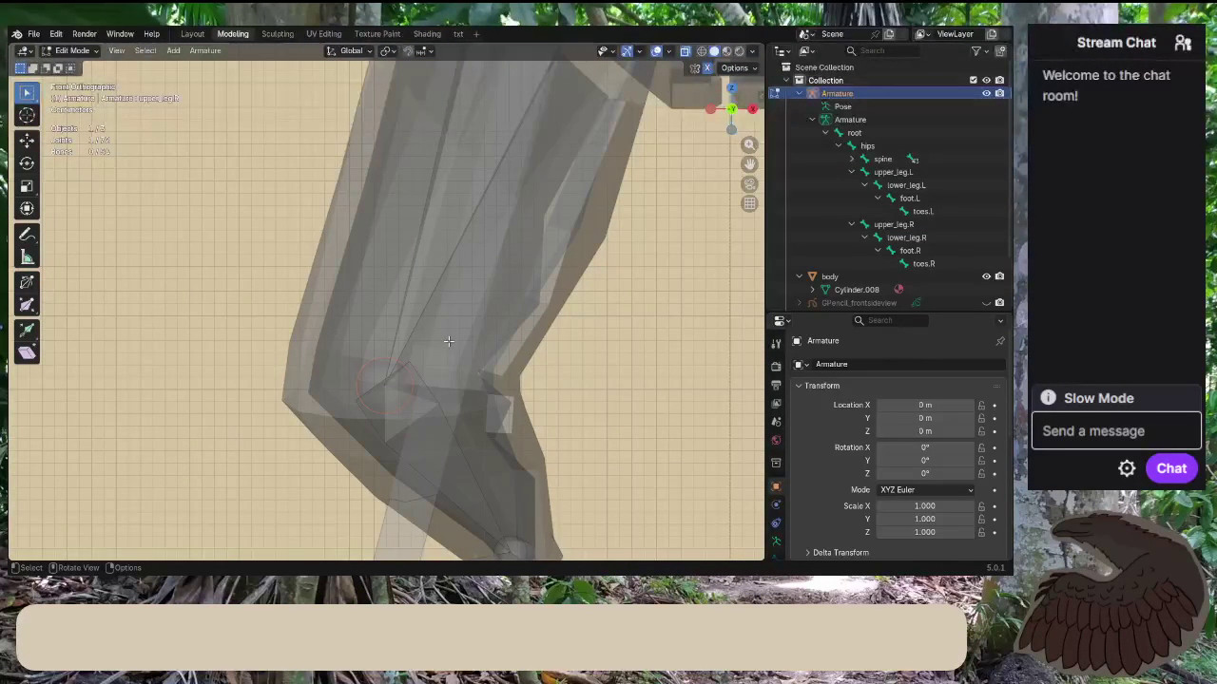
scroll(422, 381, "down", 3)
scroll(428, 375, "down", 1)
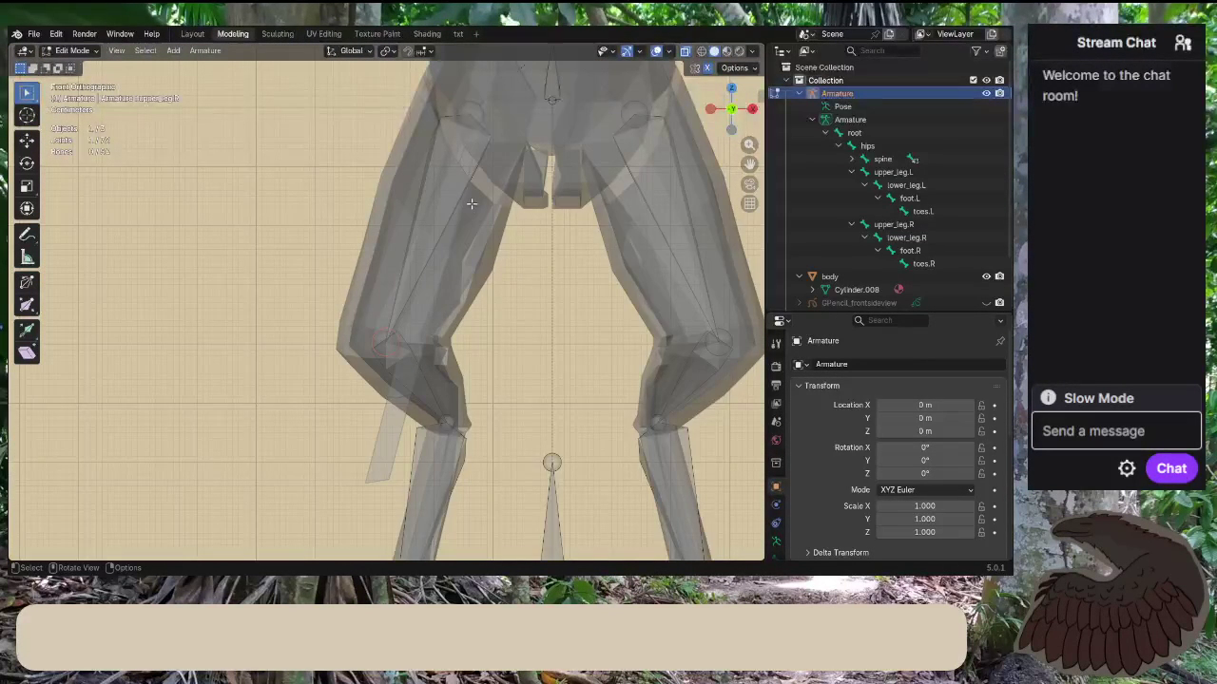
scroll(426, 328, "up", 2)
scroll(413, 365, "up", 1)
scroll(411, 374, "up", 1)
scroll(411, 374, "up", 1)
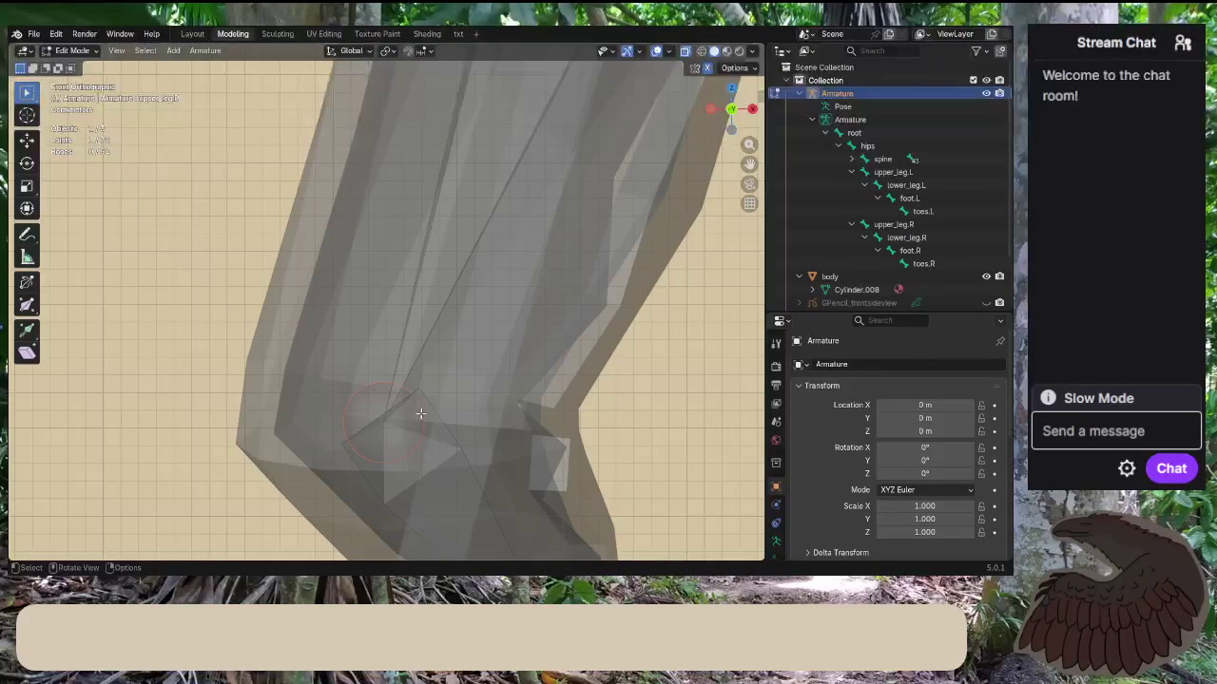
Shift the right knee joint about 0.027 m in X, then select the right hip joint.
key("g")
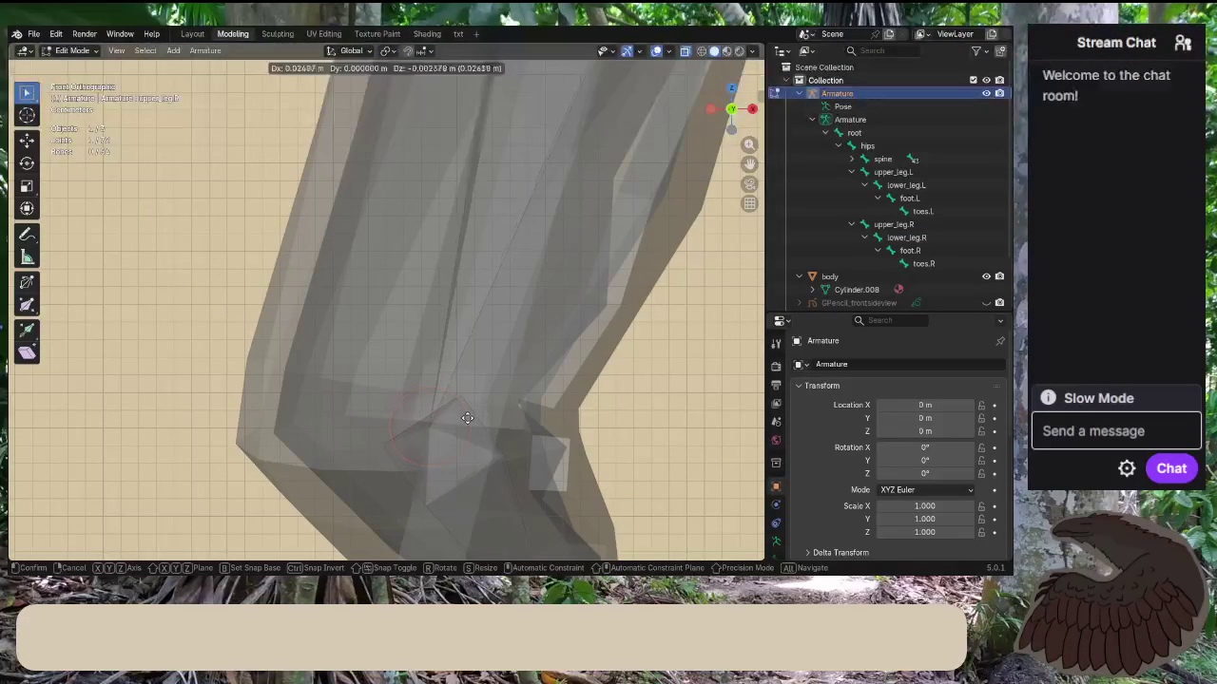
left_click(469, 419)
scroll(624, 536, "down", 3)
middle_click_drag(624, 535, 496, 390, "shift")
left_click(435, 307)
Nudge the right hip joint 0.00023 m along X.
scroll(466, 318, "up", 2)
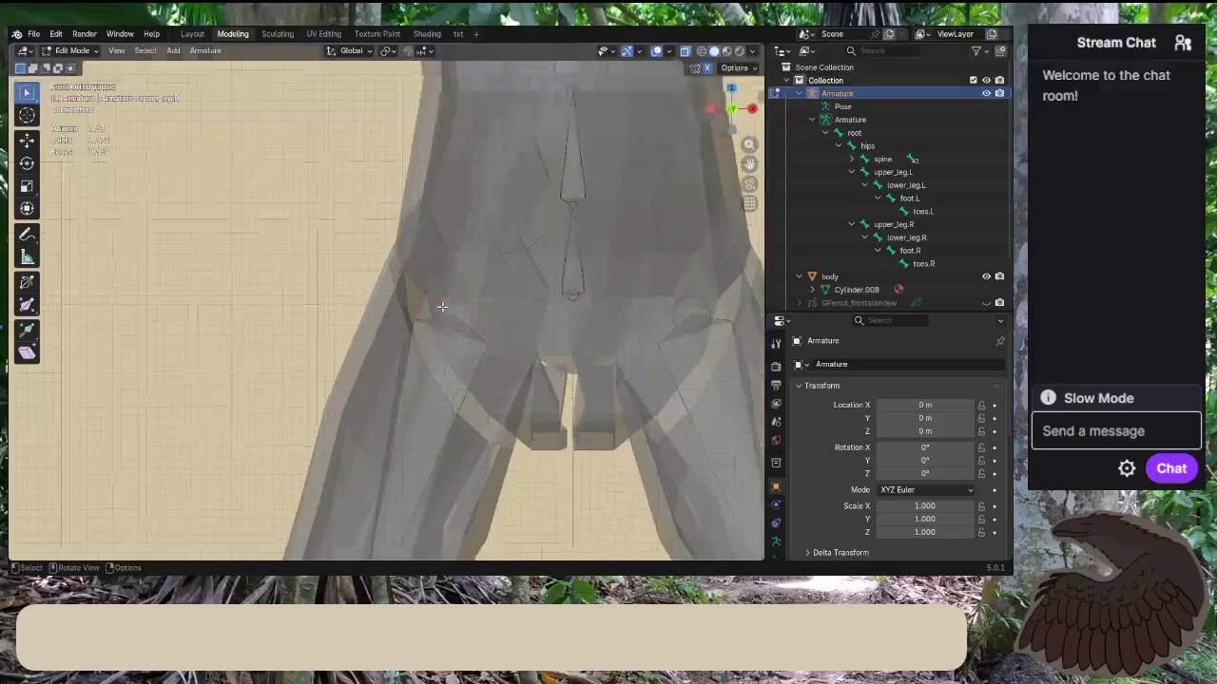
key("g")
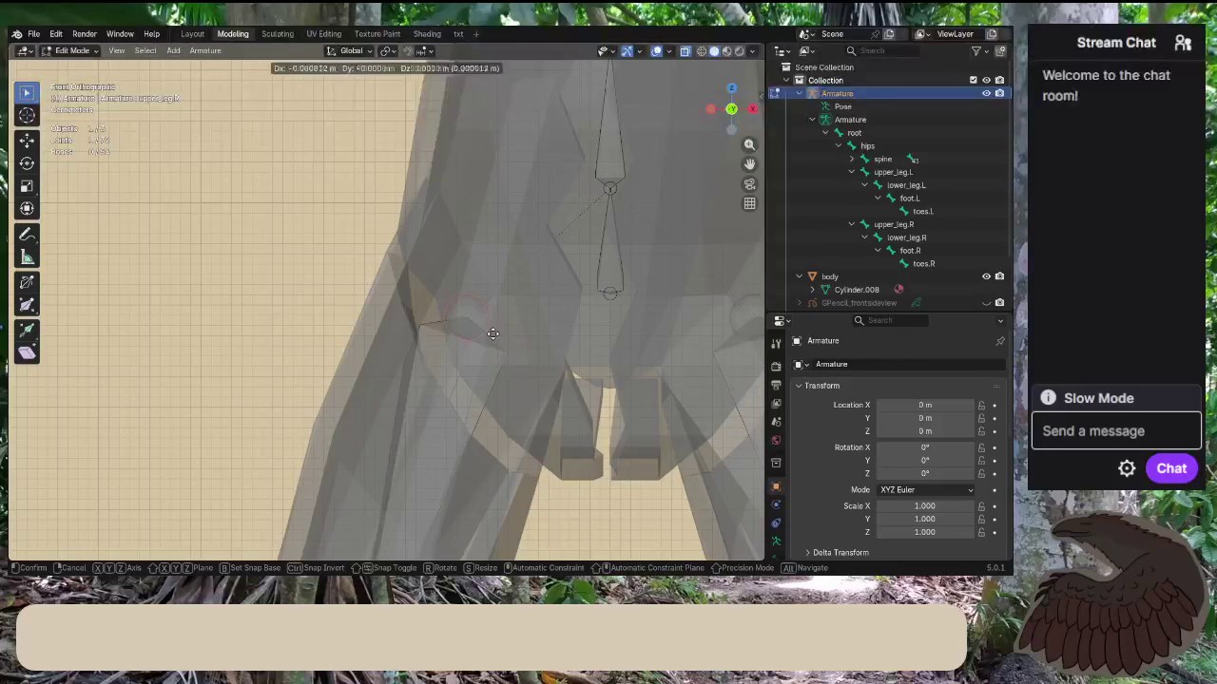
left_click(479, 330)
scroll(494, 332, "up", 2)
scroll(524, 335, "up", 2)
scroll(551, 344, "down", 1)
scroll(617, 354, "down", 1)
scroll(704, 359, "down", 2)
scroll(716, 361, "down", 5)
scroll(404, 383, "up", 2)
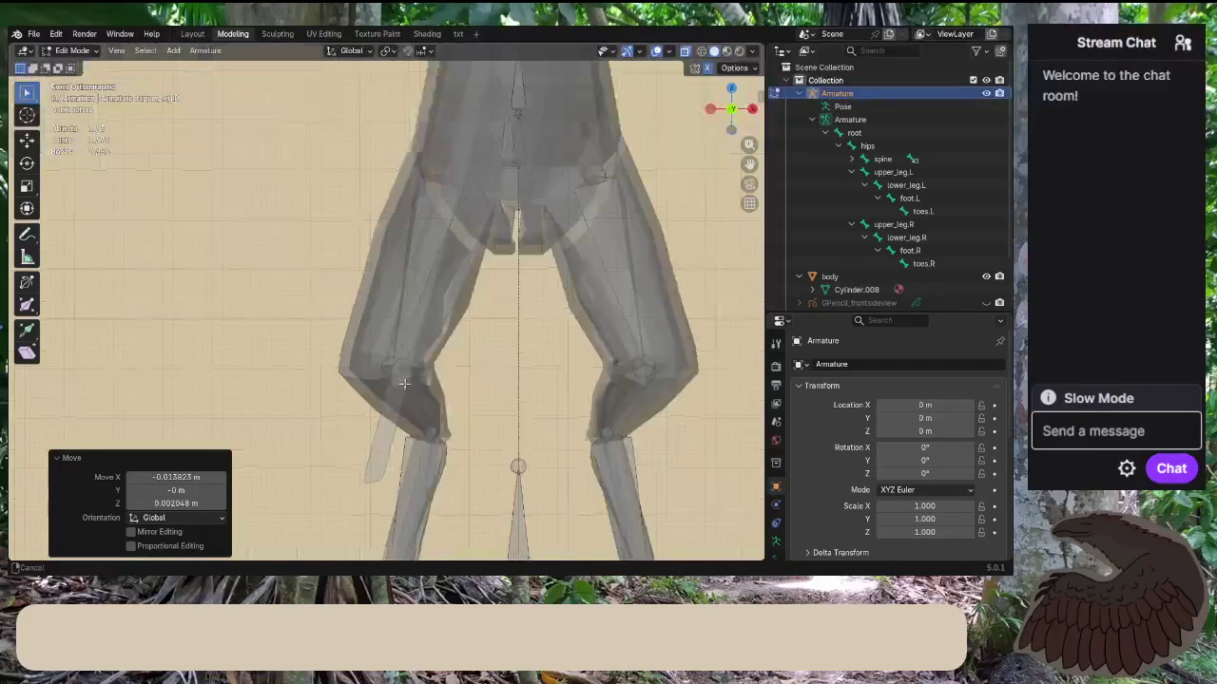
scroll(411, 383, "up", 5)
Centre on the right knee and slightly adjust the knee joint's position.
middle_click_drag(413, 385, 429, 295, "shift")
scroll(432, 323, "up", 2)
scroll(445, 376, "up", 1)
scroll(454, 390, "up", 2)
left_click(366, 416)
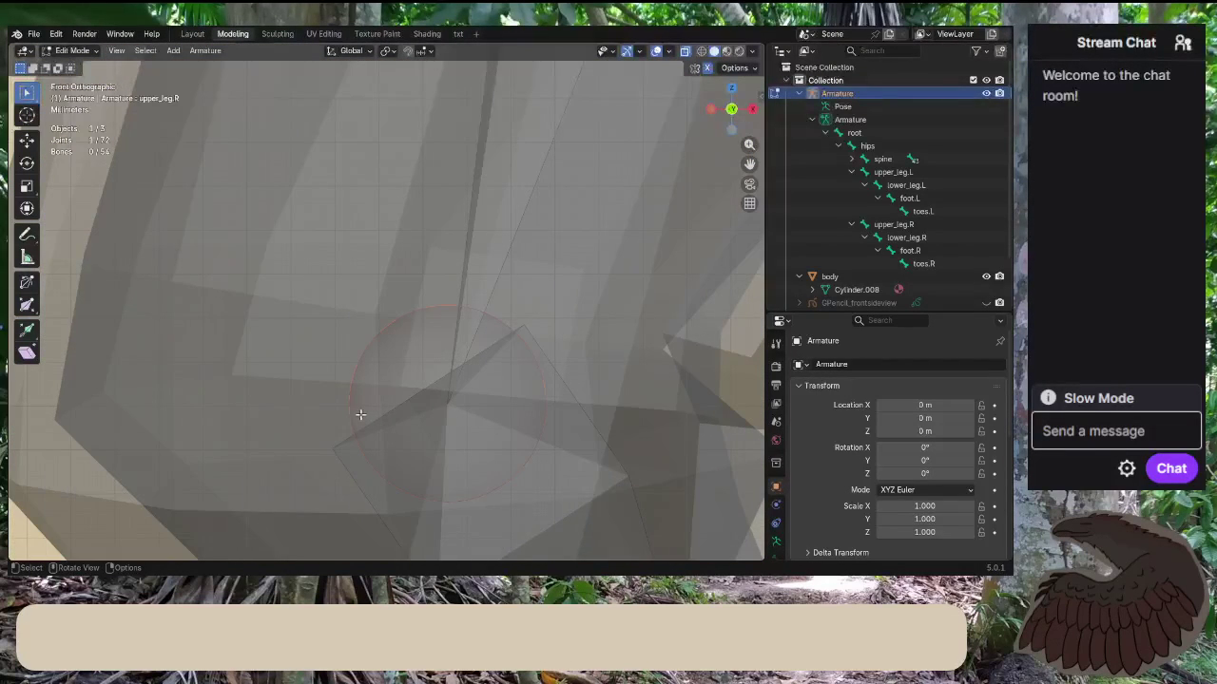
scroll(409, 413, "up", 4)
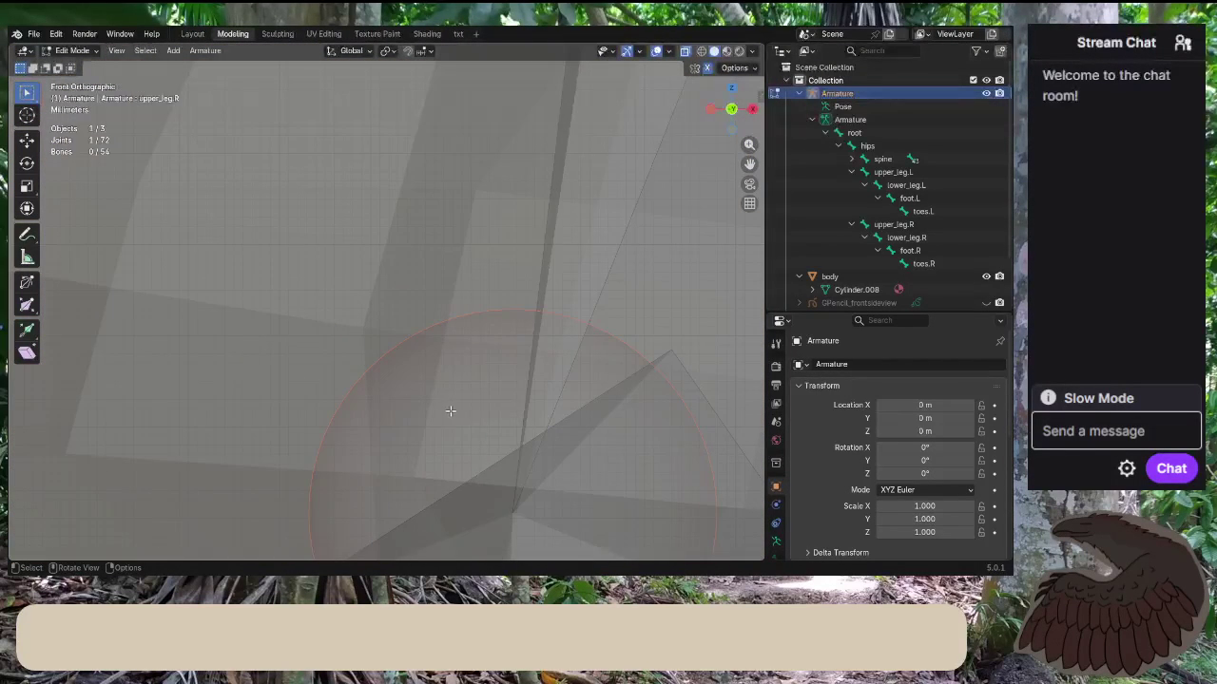
key("g")
left_click(447, 409)
Check the upper_leg.R bone's placement, then deselect it and zoom out.
scroll(460, 314, "down", 4)
scroll(460, 314, "down", 3)
scroll(494, 207, "down", 2)
scroll(493, 207, "up", 1)
scroll(512, 181, "down", 1)
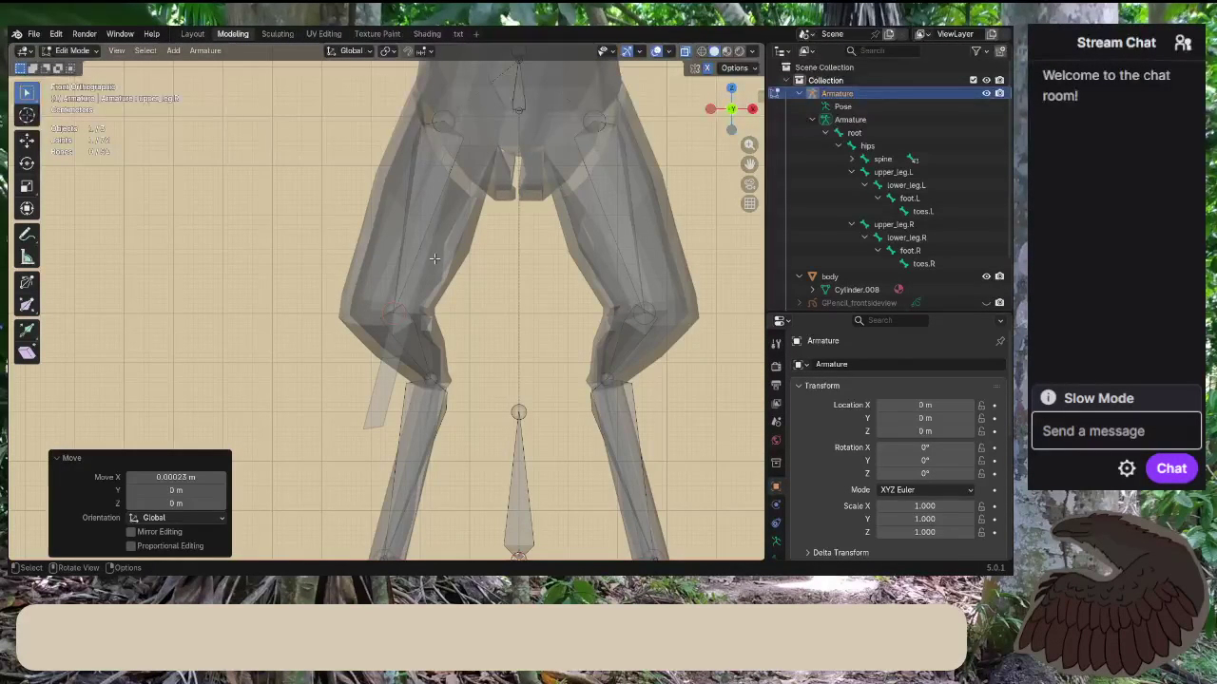
left_click(442, 124)
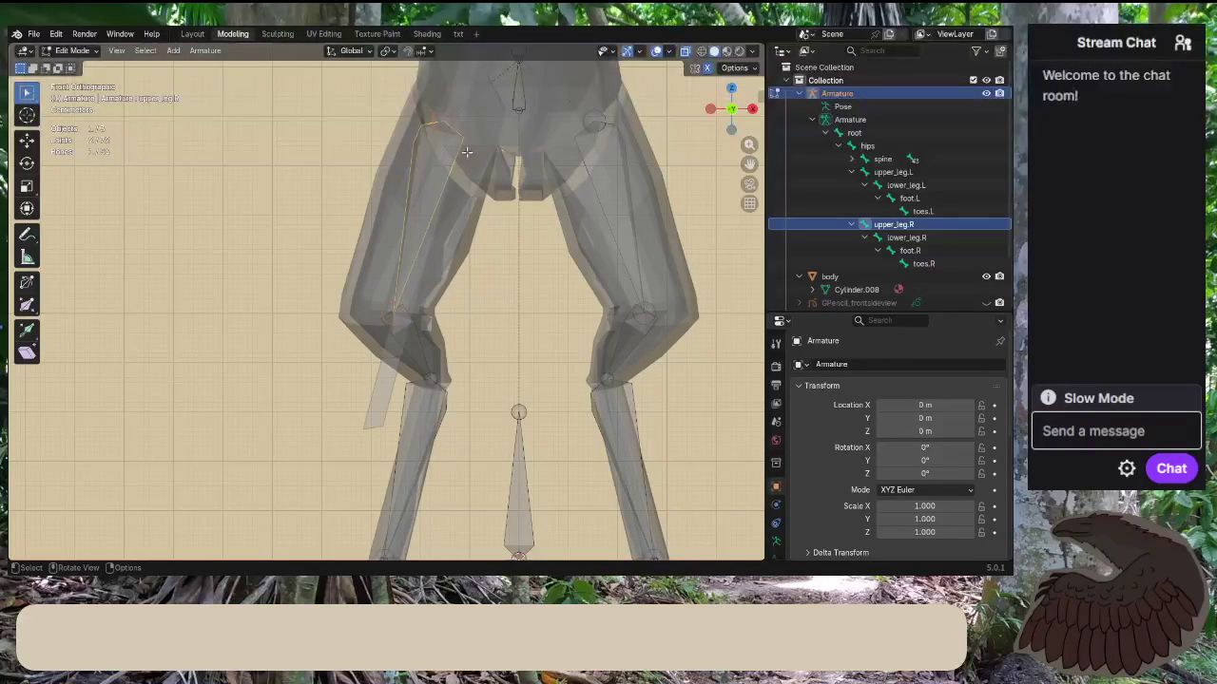
left_click(494, 279)
scroll(519, 307, "down", 1)
scroll(532, 304, "down", 2)
scroll(608, 323, "down", 1)
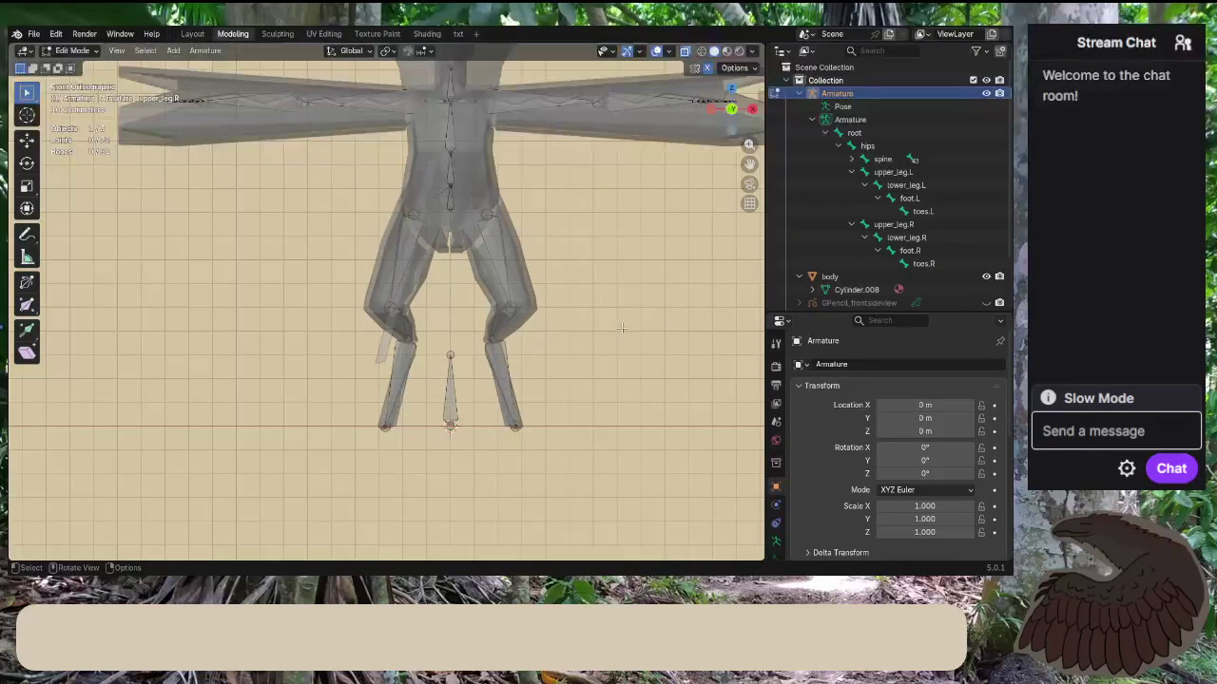
scroll(380, 314, "up", 3)
scroll(381, 314, "up", 2)
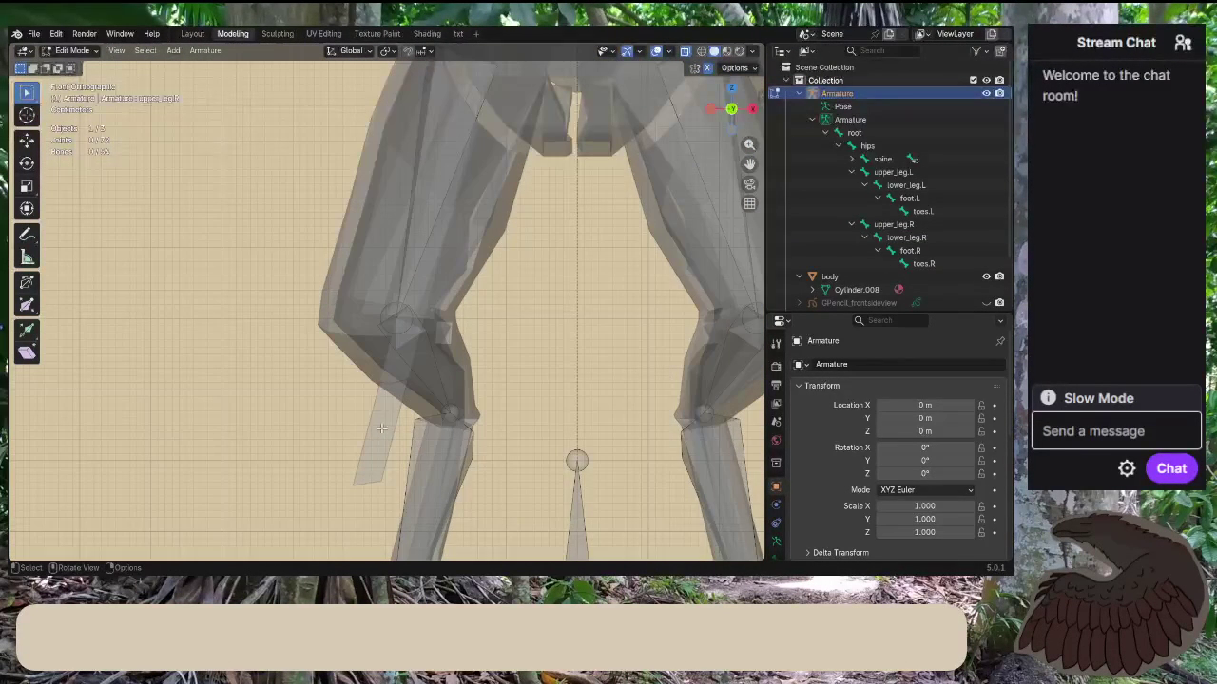
In Object Mode, move the reference Plane -0.54 m in X and -0.12 m in Z, clear of the legs.
left_click(69, 50)
left_click(81, 60)
left_click(382, 418)
scroll(377, 423, "down", 1)
scroll(376, 423, "down", 2)
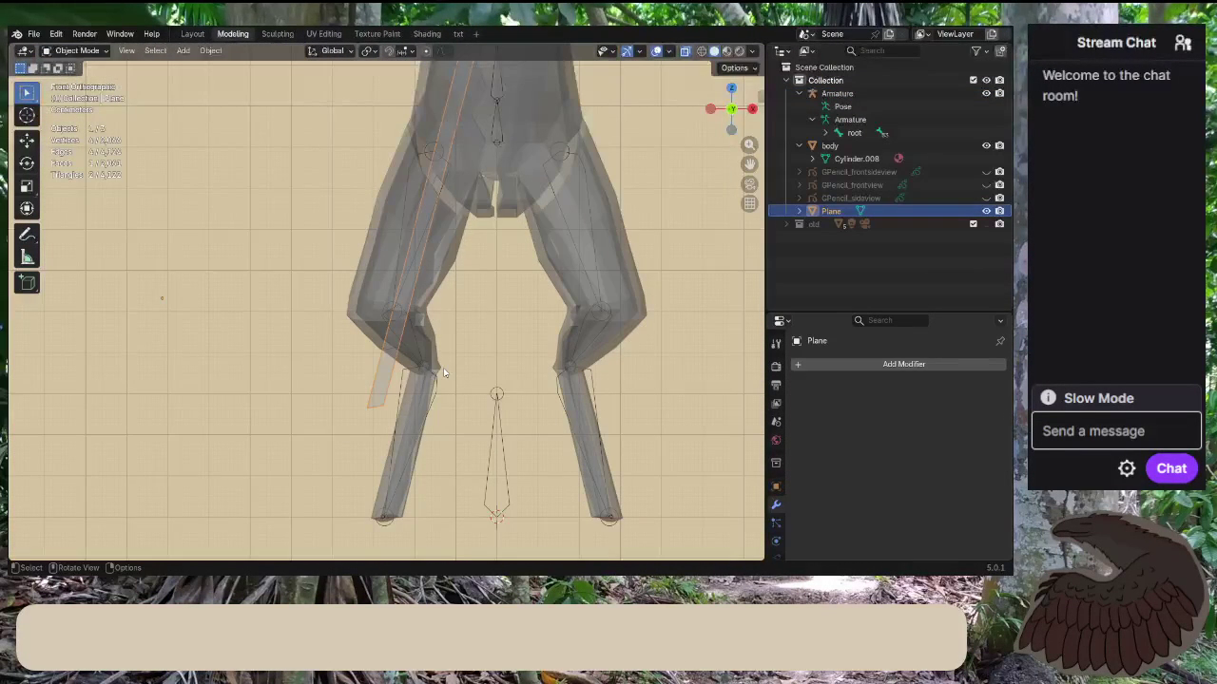
key("g")
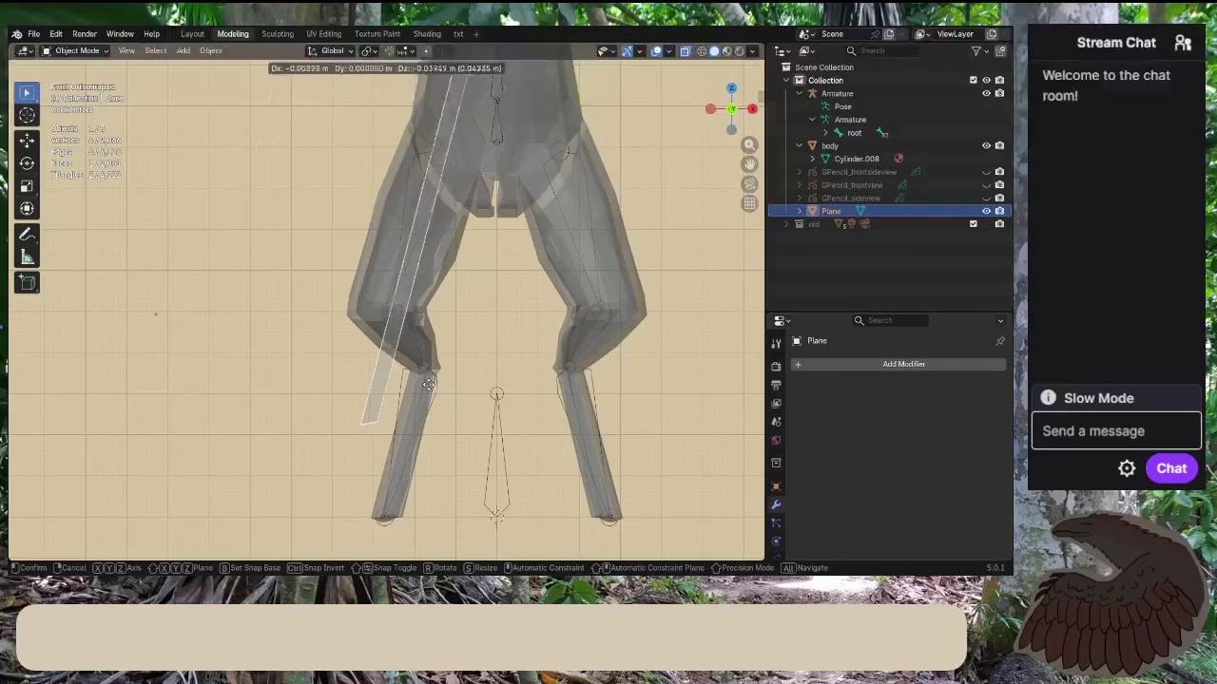
left_click(220, 421)
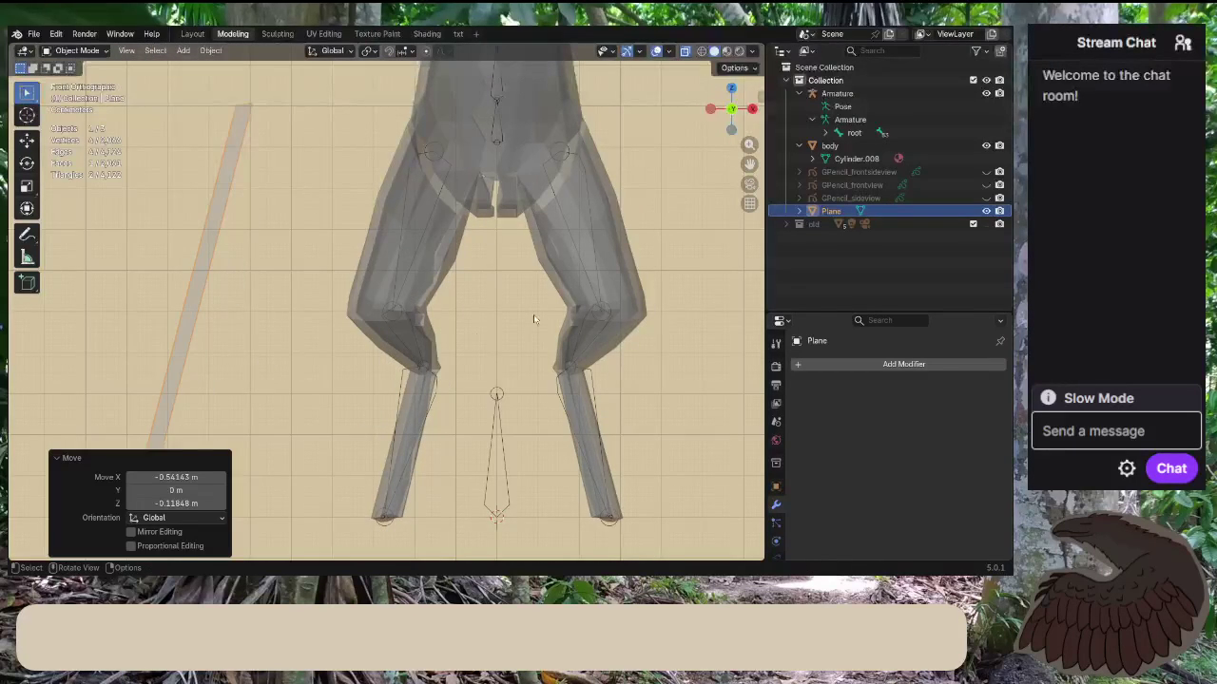
scroll(544, 305, "down", 1)
scroll(544, 305, "down", 2)
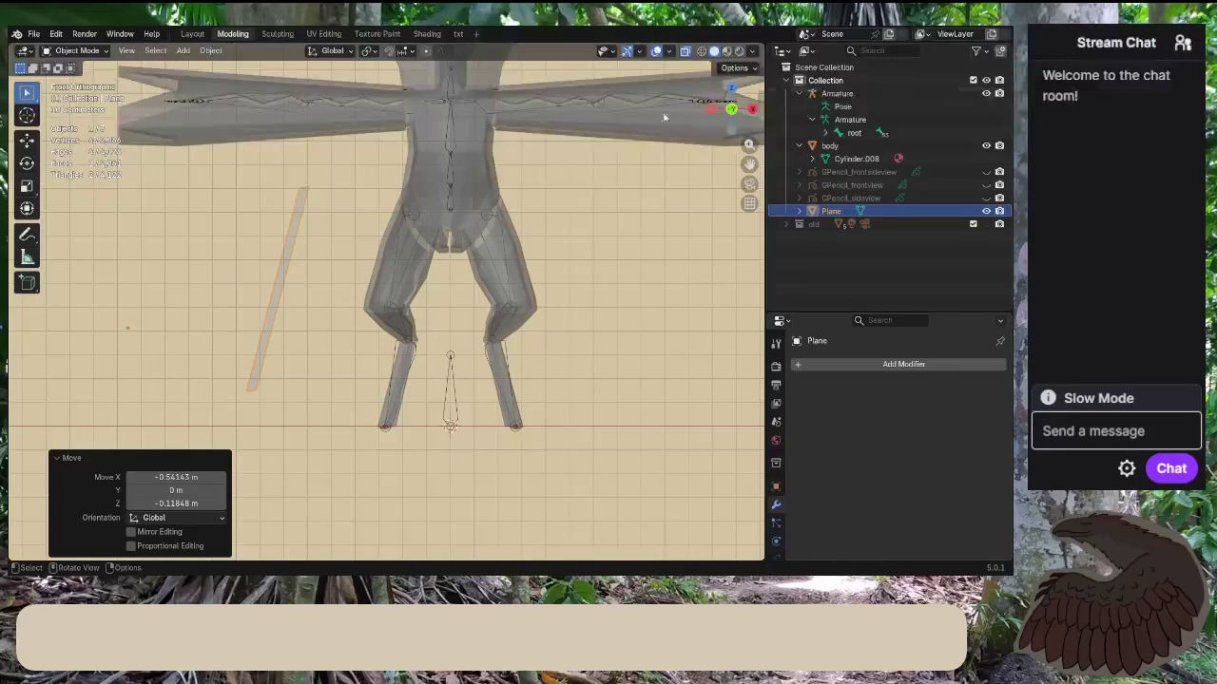